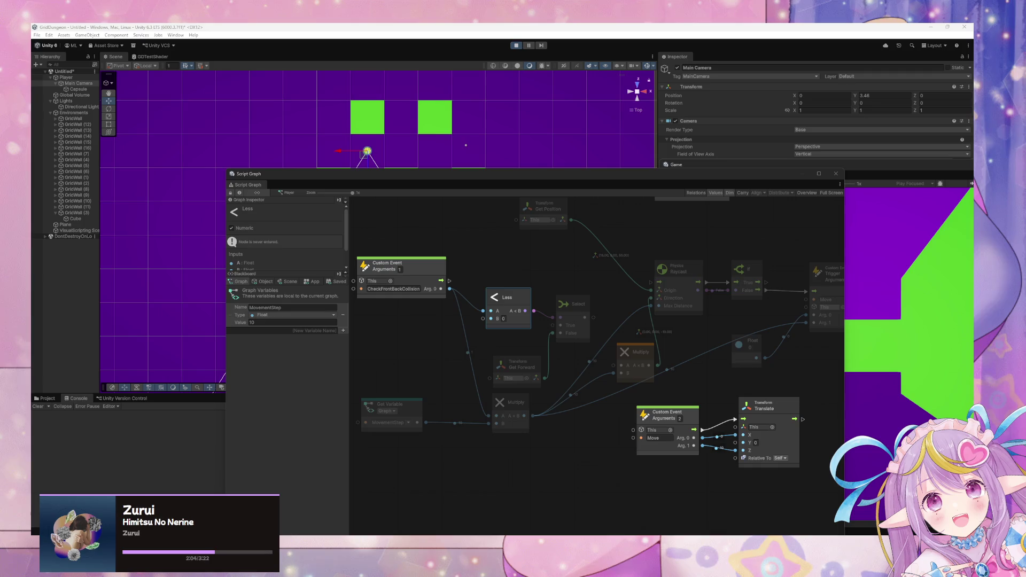
Remove the Less and Select nodes from the raycast direction branch.
left_click(515, 372)
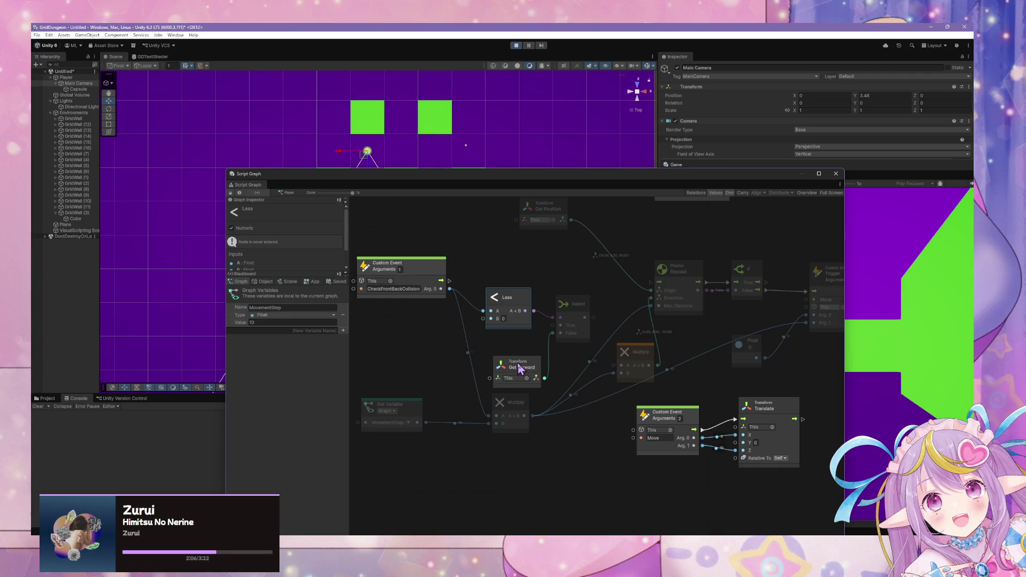
key("ctrl+z")
key("ctrl+z")
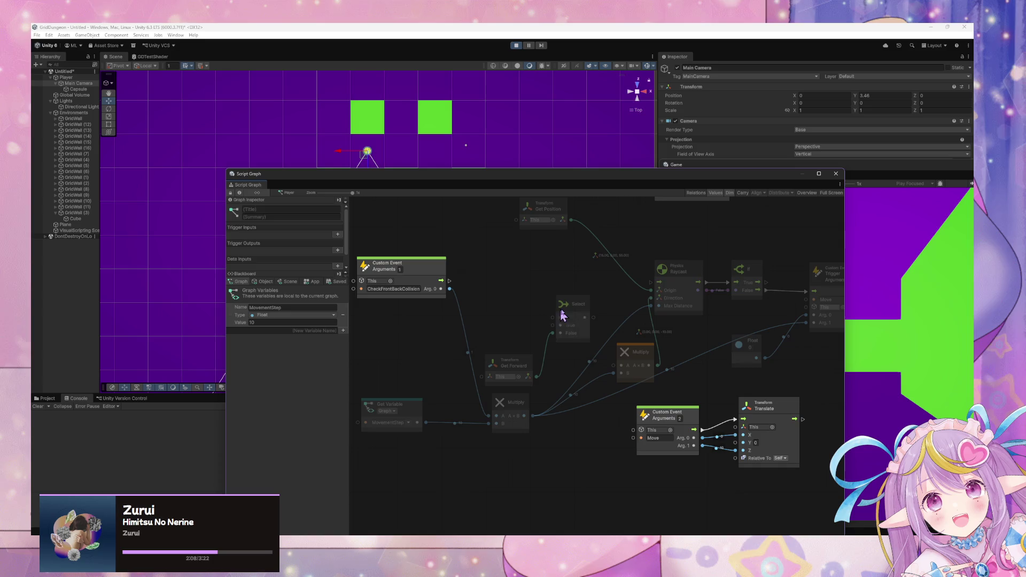
left_click(562, 316)
key("Delete")
left_click_drag(518, 364, 527, 346)
Add a Multiply node taking Get Forward and CheckFrontBackCollision Arg. 0.
right_click(554, 317)
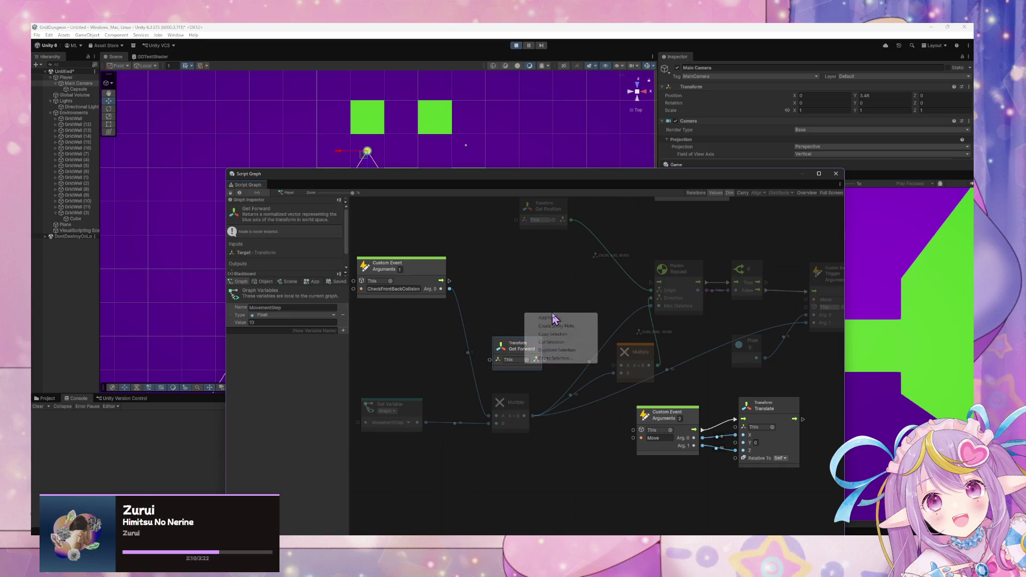
left_click(554, 318)
type("multiply")
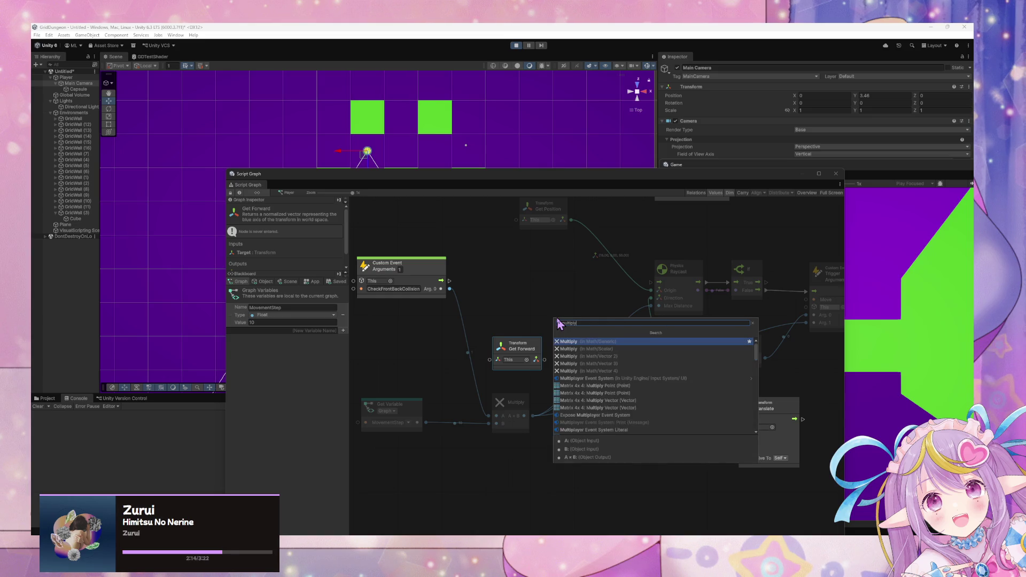
key("Return")
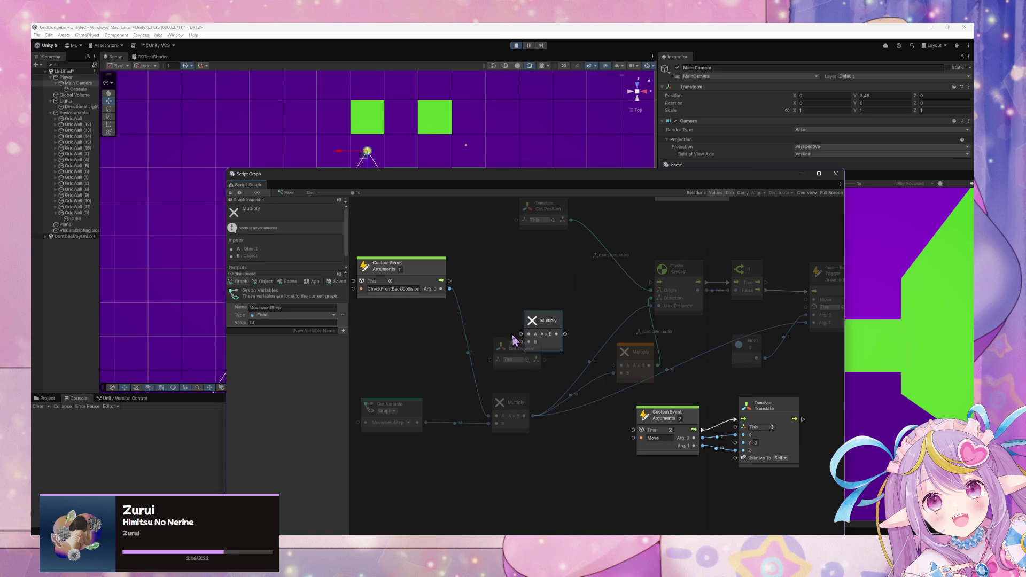
left_click_drag(513, 342, 467, 361)
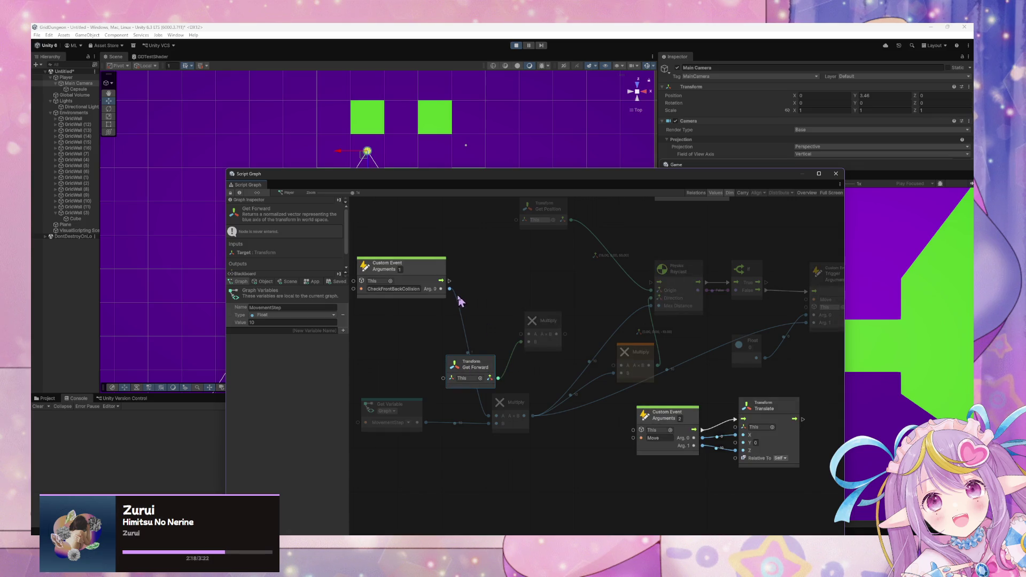
left_click_drag(449, 289, 518, 342)
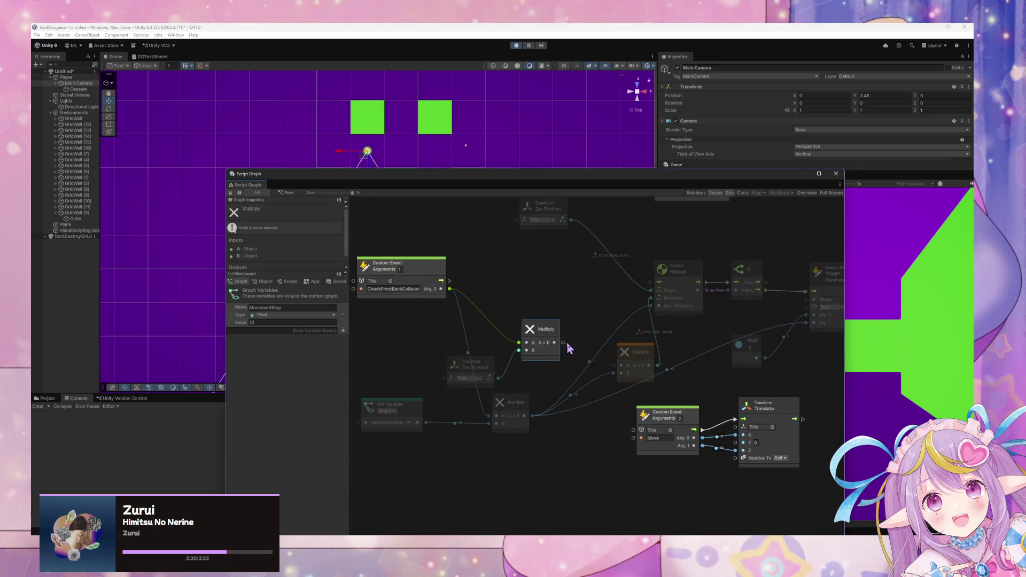
Route the new Multiply into Raycast Direction, delete the old Multiply, and wire the event into Raycast.
left_click_drag(602, 325, 660, 384)
left_click_drag(563, 342, 650, 297)
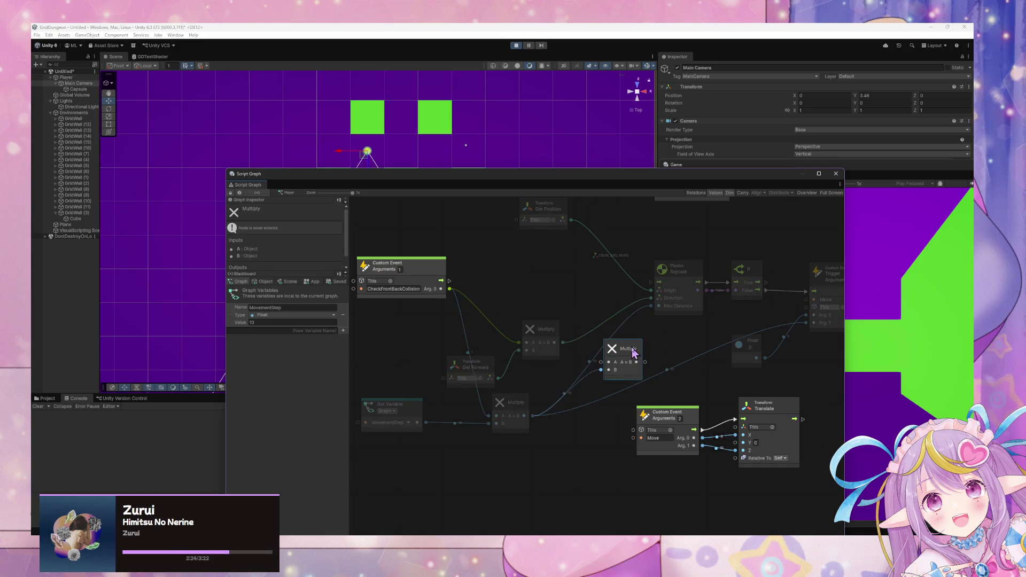
key("Delete")
left_click_drag(671, 336, 662, 348)
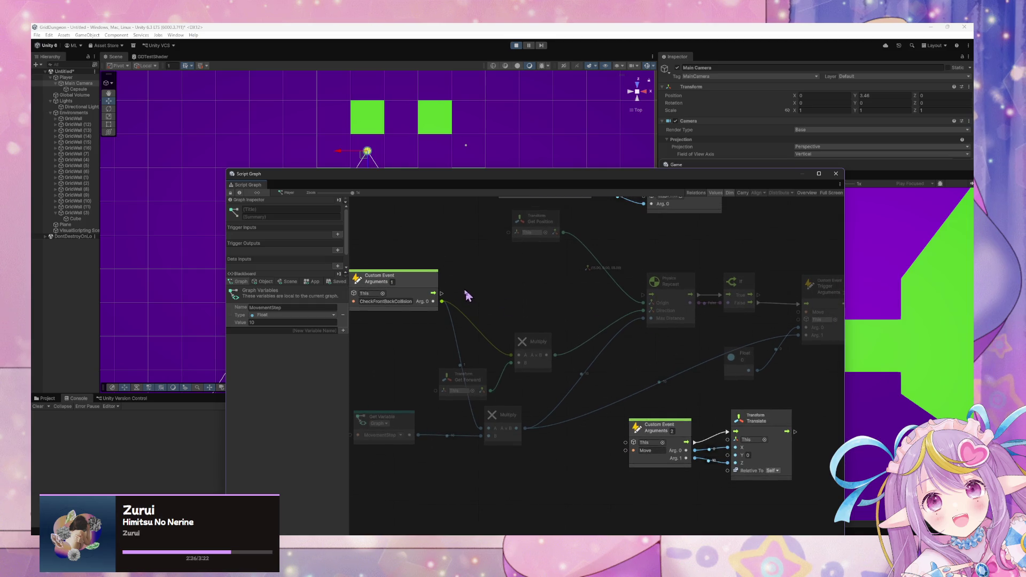
left_click_drag(433, 294, 643, 301)
mouse_move(533, 229)
left_mouse_down()
mouse_move(555, 303)
mouse_move(542, 258)
left_mouse_up()
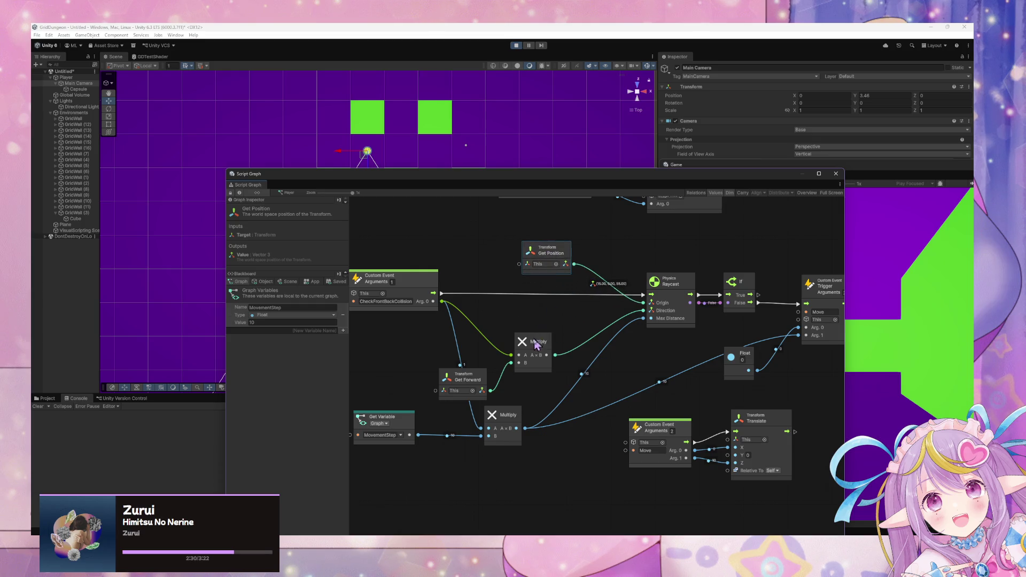
Tidy the Multiply, Get Forward and Get Position nodes, then test a step in the Game view.
left_click_drag(534, 342, 561, 316)
left_click_drag(476, 380, 499, 345)
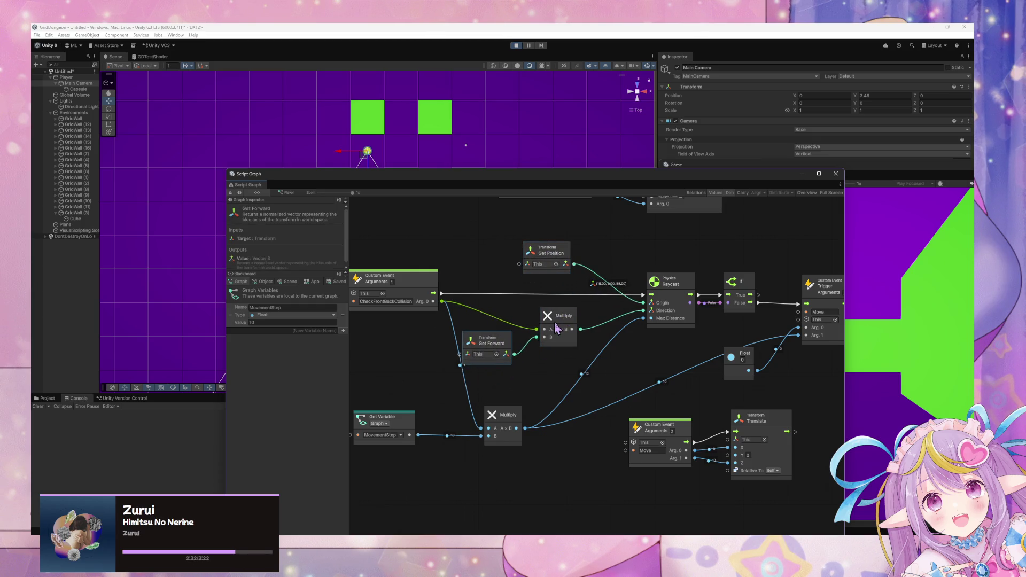
left_click_drag(560, 319, 562, 320)
left_click_drag(548, 250, 562, 262)
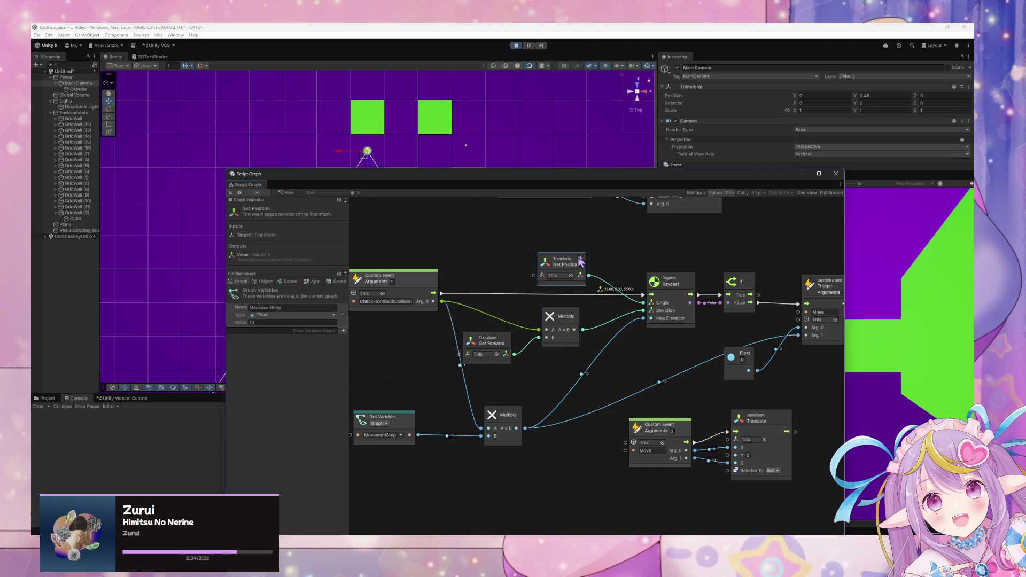
left_click(928, 353)
key("s")
key("s")
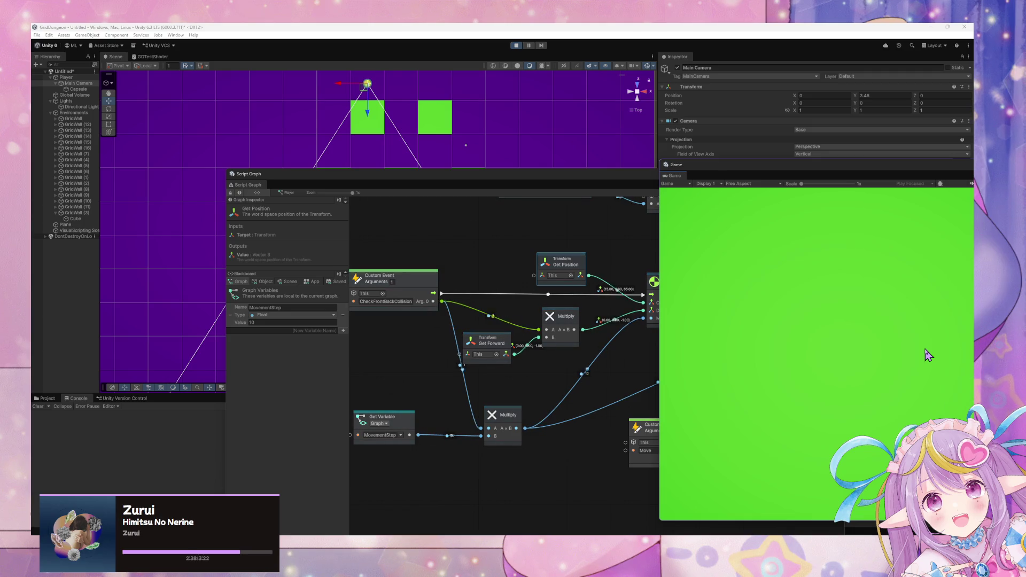
Turn and step the player forward and back while watching the graph's raycast debug values.
key("d")
key("d")
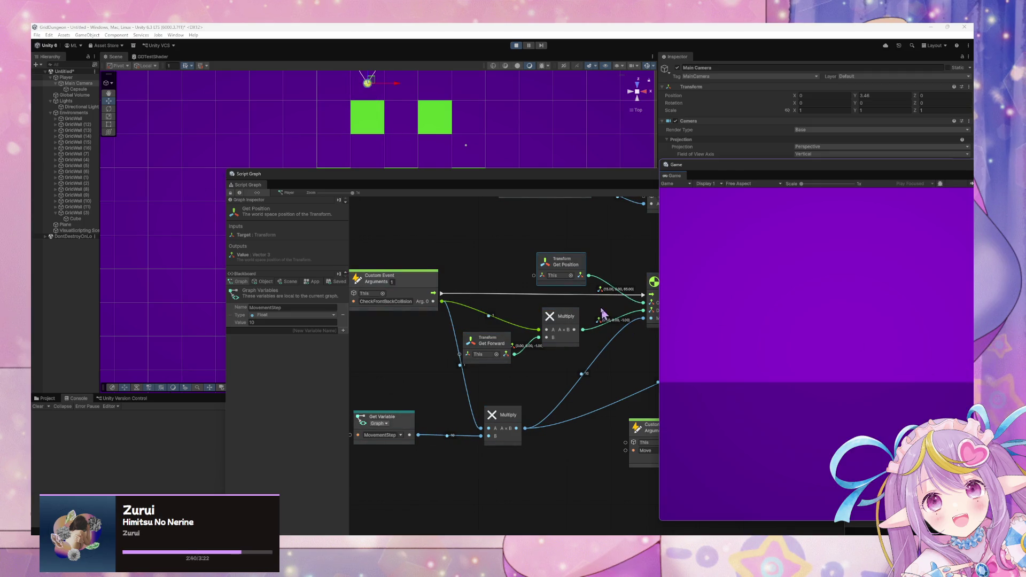
left_click_drag(602, 314, 534, 311)
left_click(866, 373)
key("w")
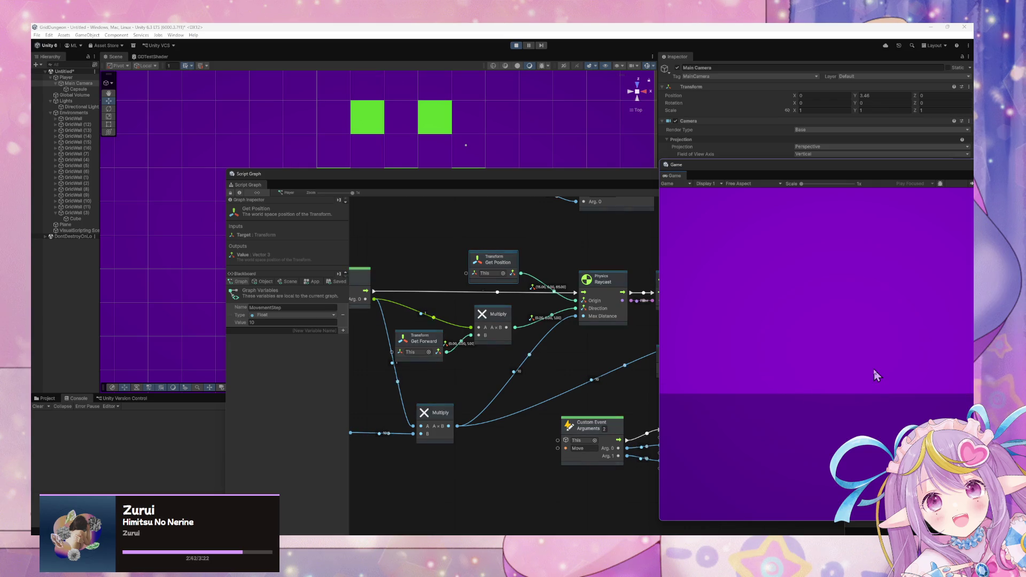
key("s")
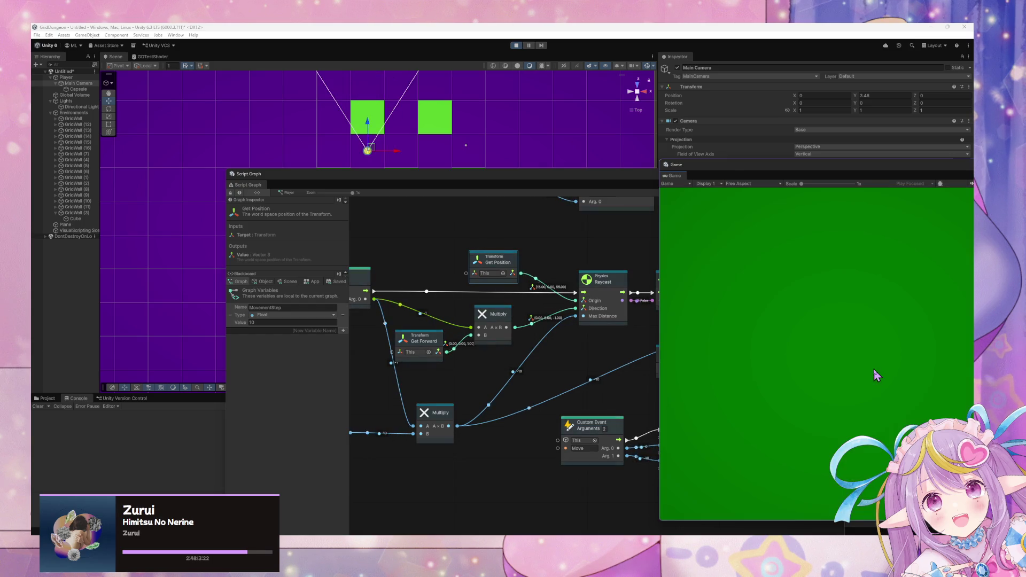
key("s")
key("s")
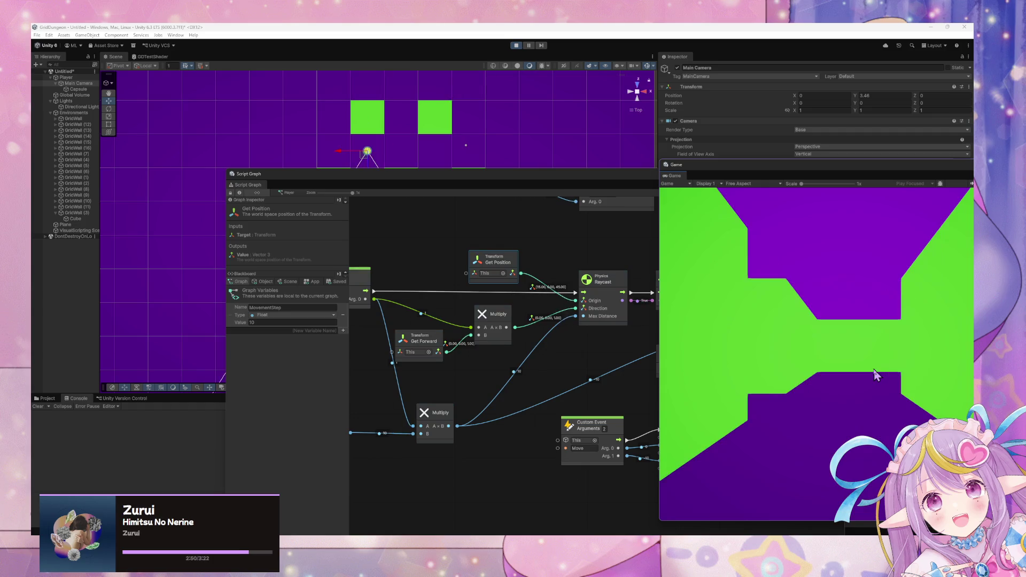
key("s")
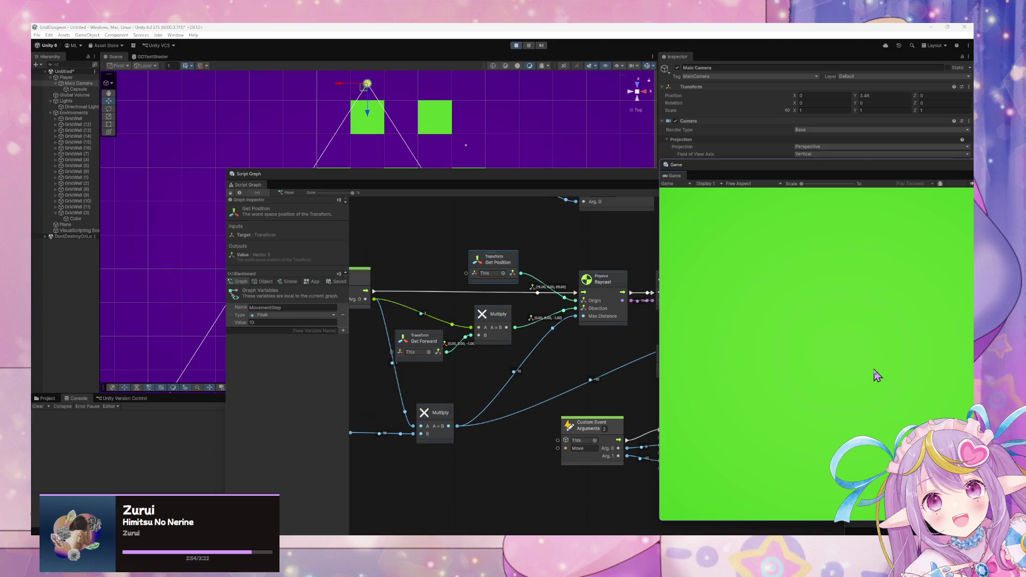
key("s")
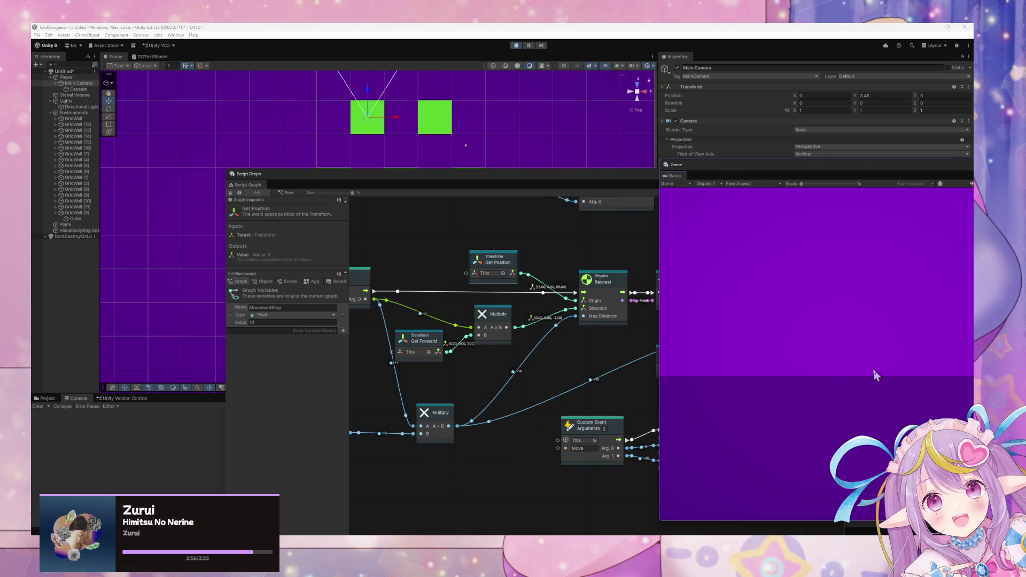
key("s")
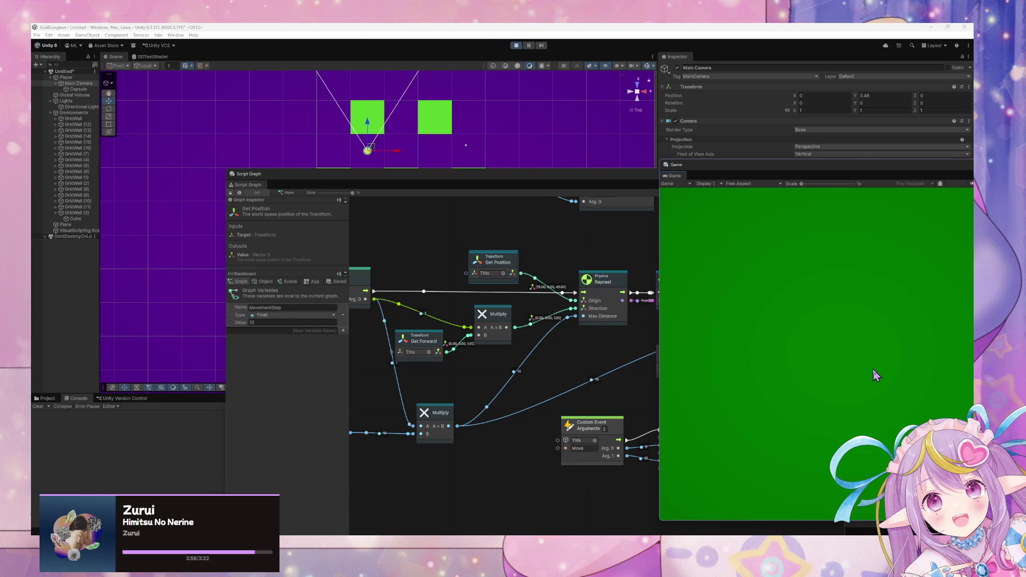
Keep walking the player along the corridor, checking that walls stop each move.
key("s")
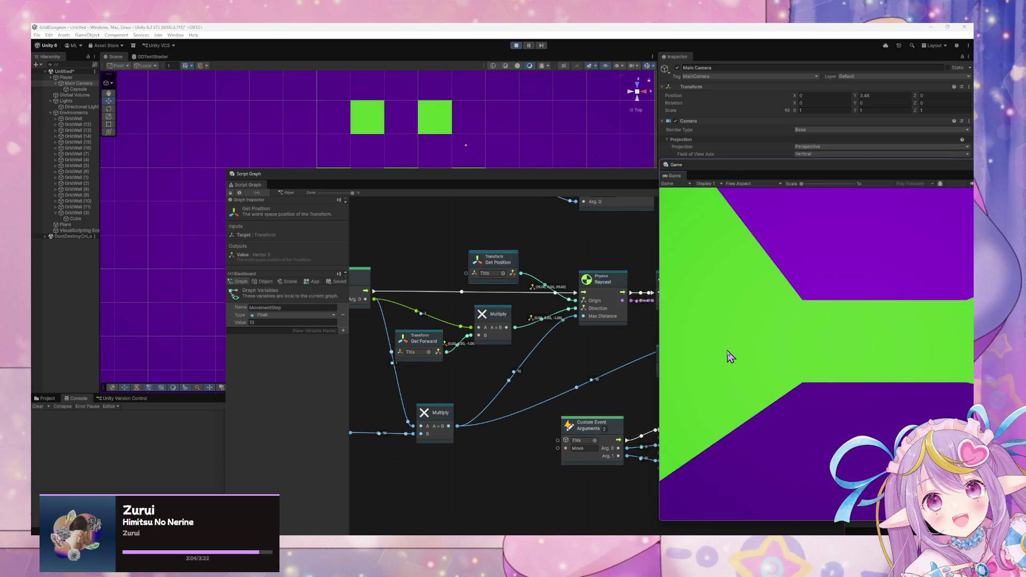
key("s")
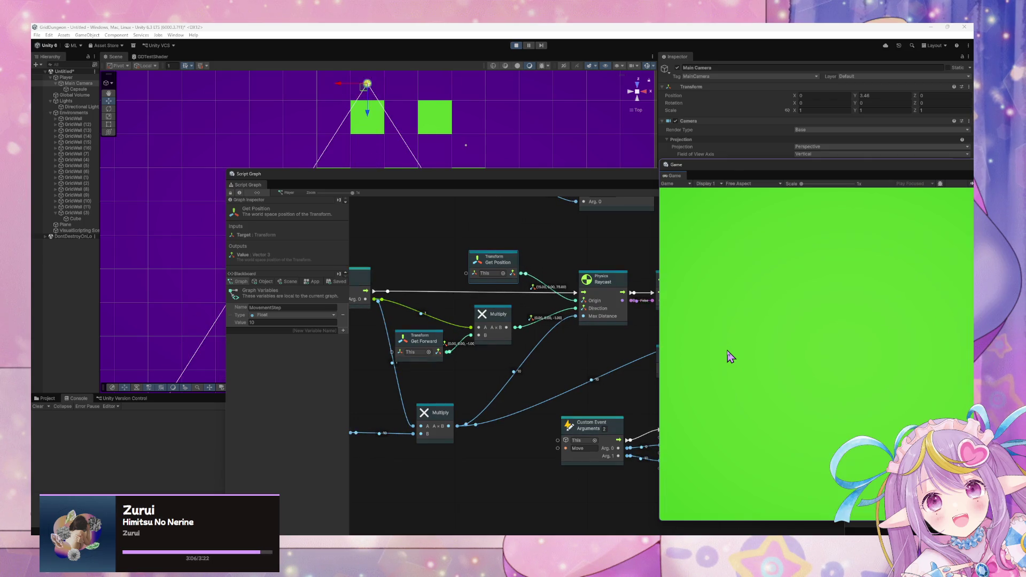
key("w")
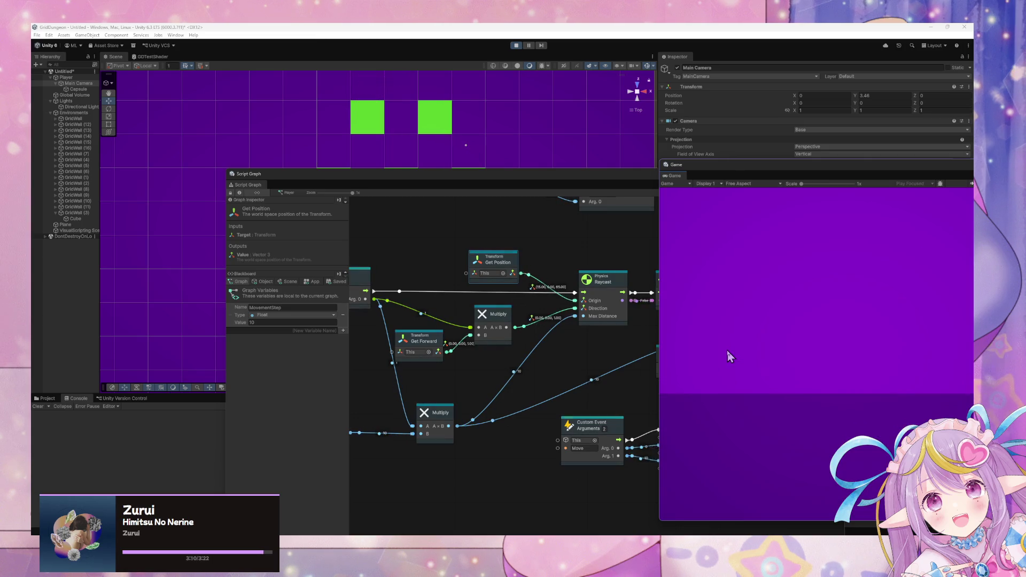
key("s")
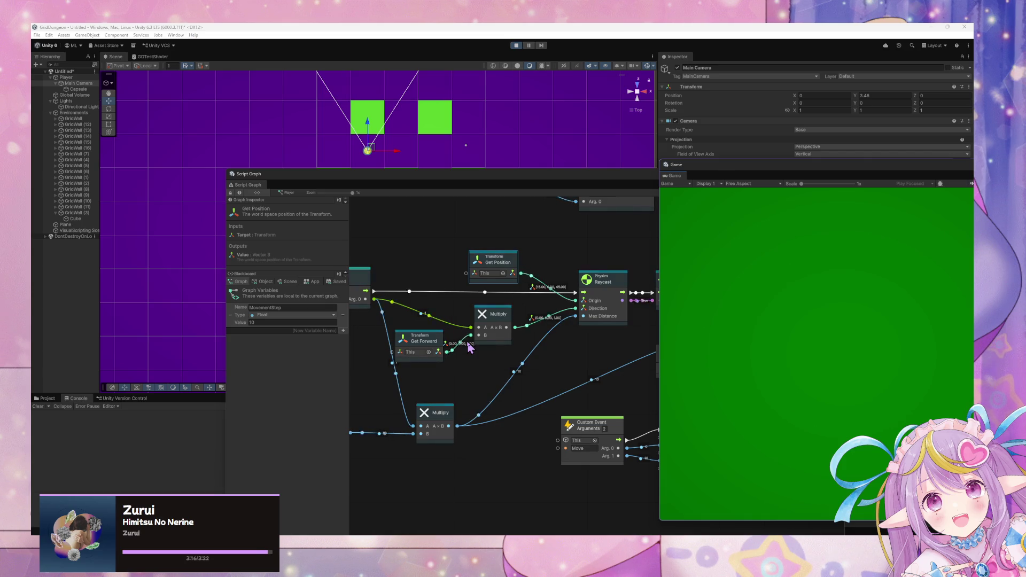
key("s")
key("w")
key("w")
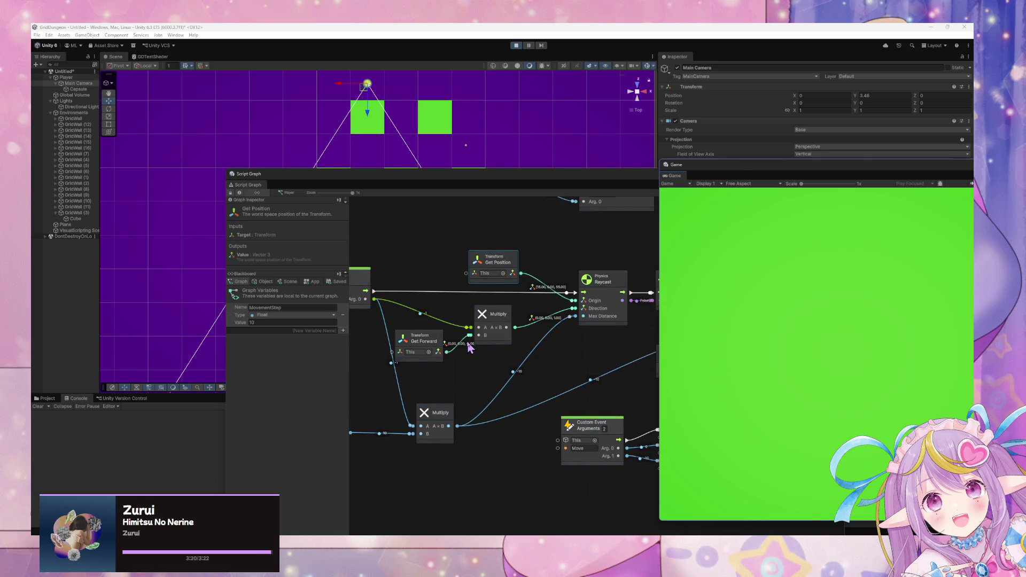
key("s")
key("w")
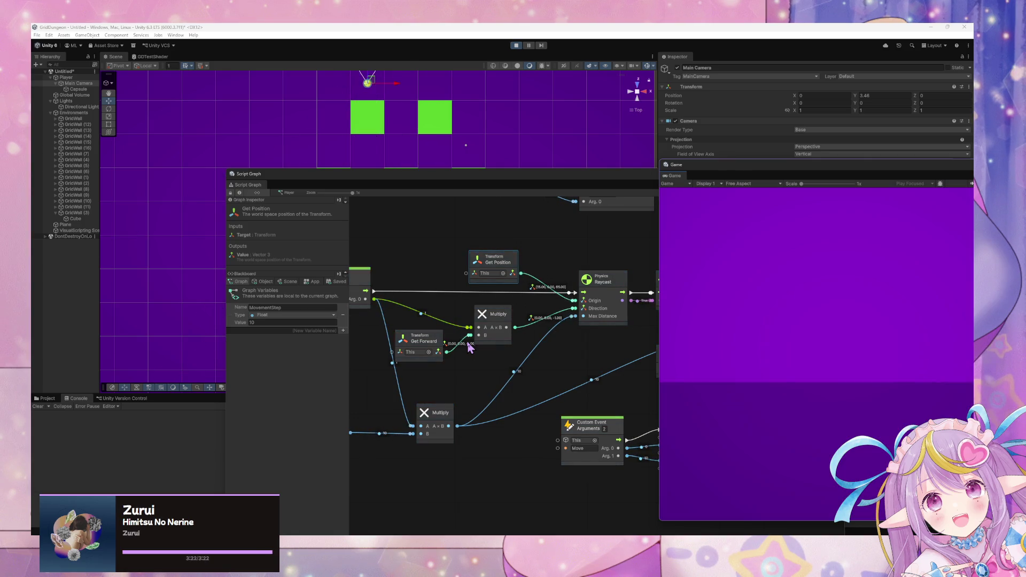
key("w")
key("w")
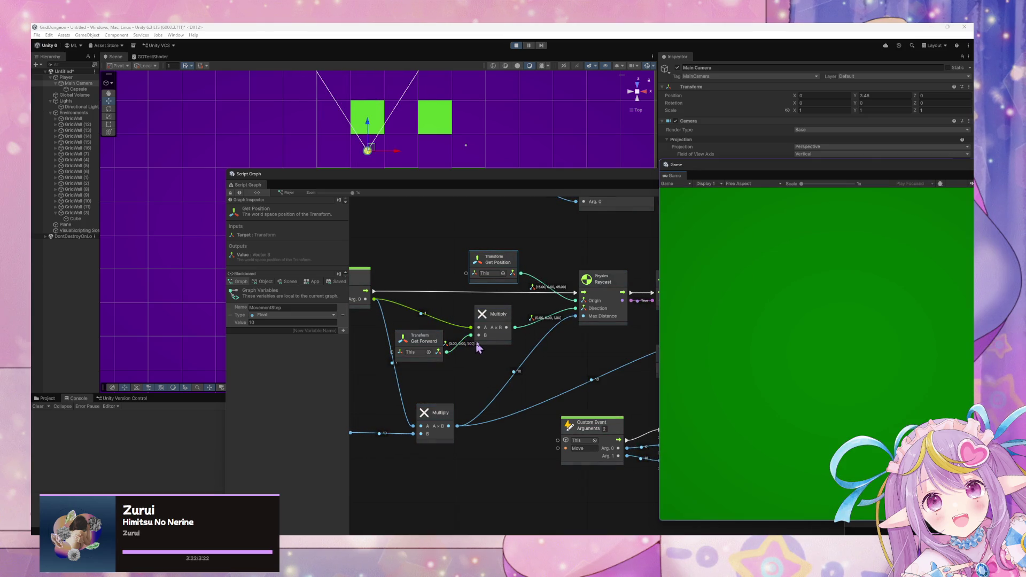
Widen the script graph and inspect the Raycast node's inputs while the game runs.
left_click_drag(657, 338, 845, 338)
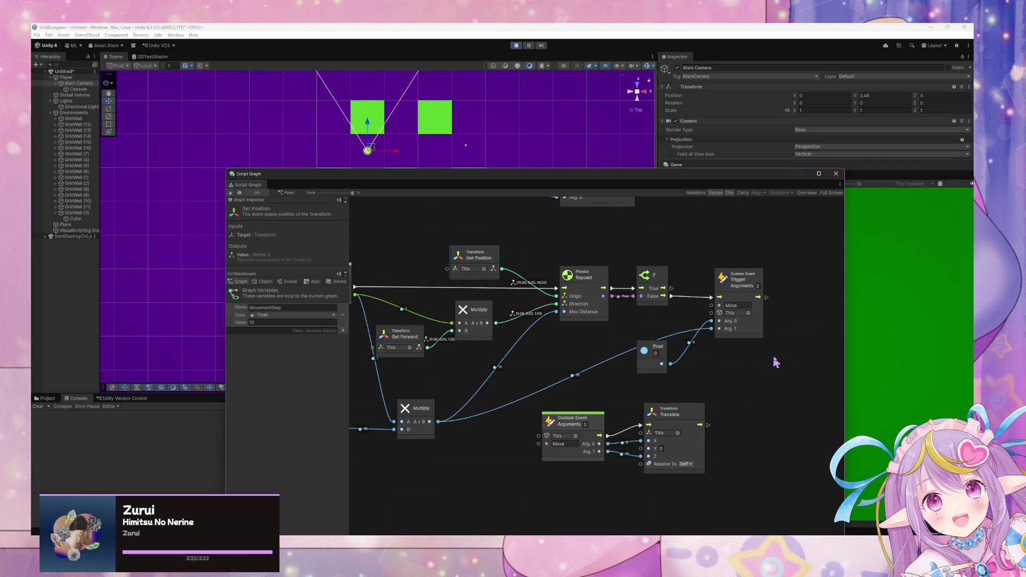
left_click(877, 368)
key("s")
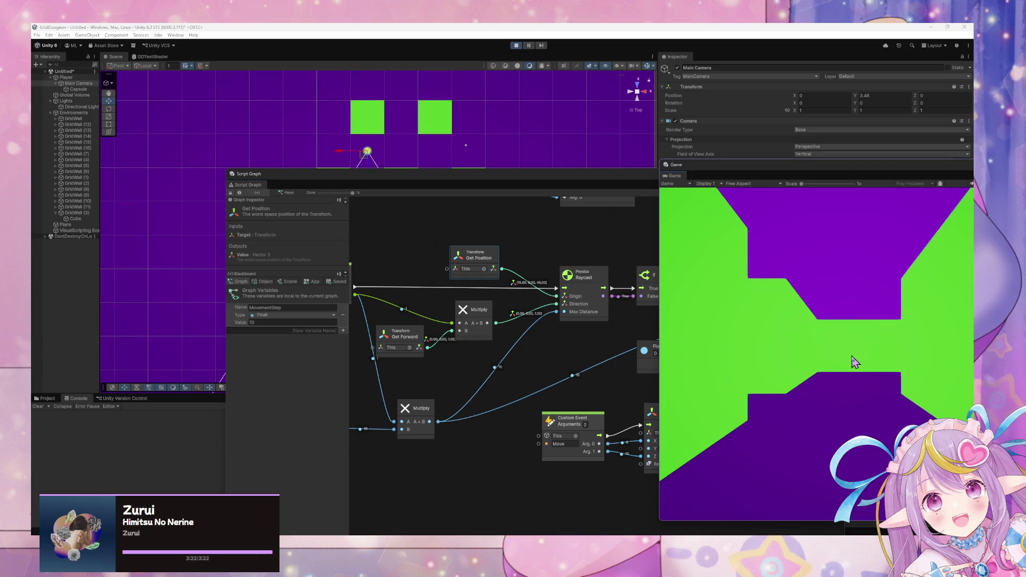
left_click(625, 346)
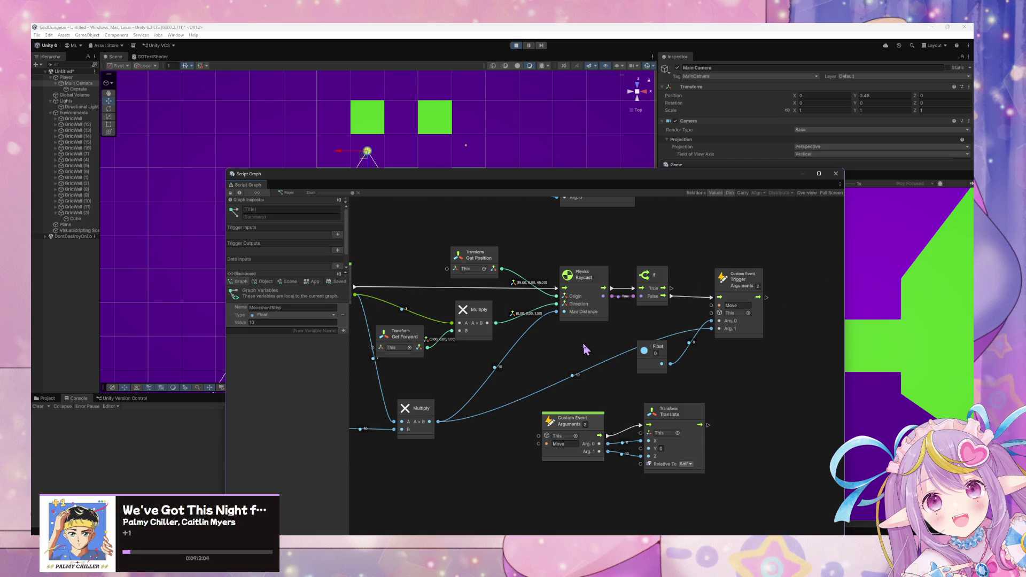
left_click(585, 315)
left_click(855, 378)
Step the player forward and back and turn it to test wall blocking.
key("w")
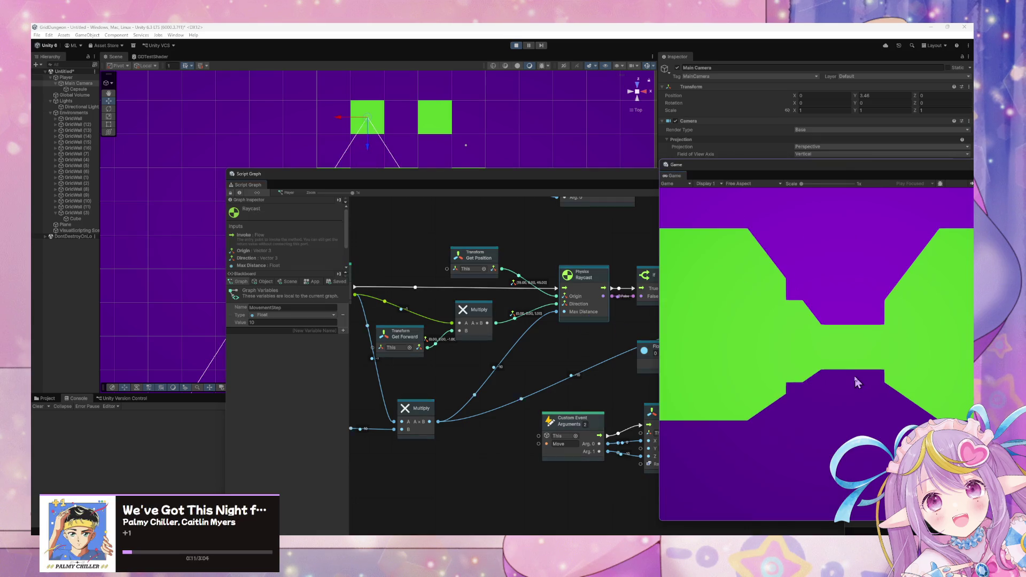
key("s")
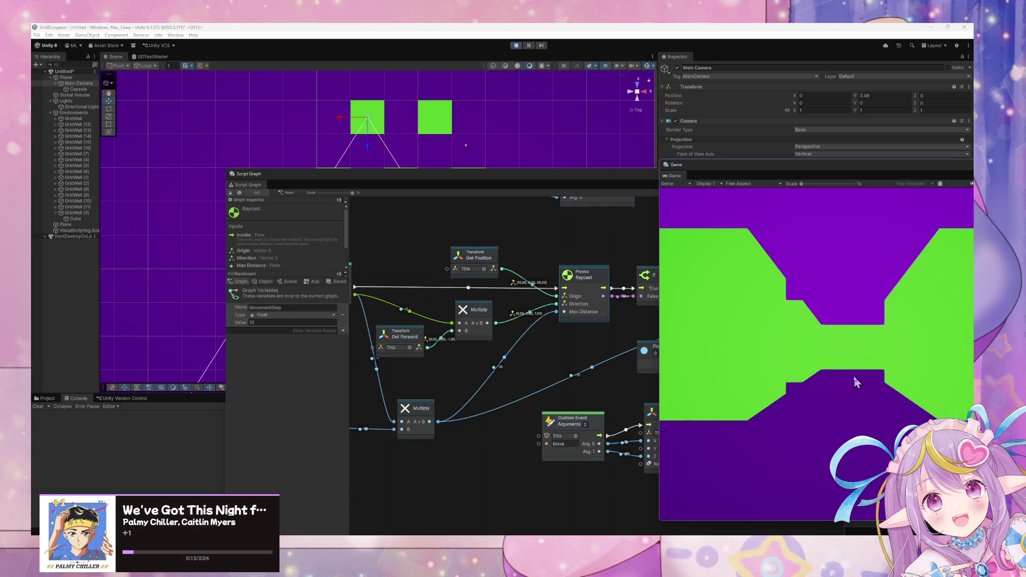
key("s")
key("s")
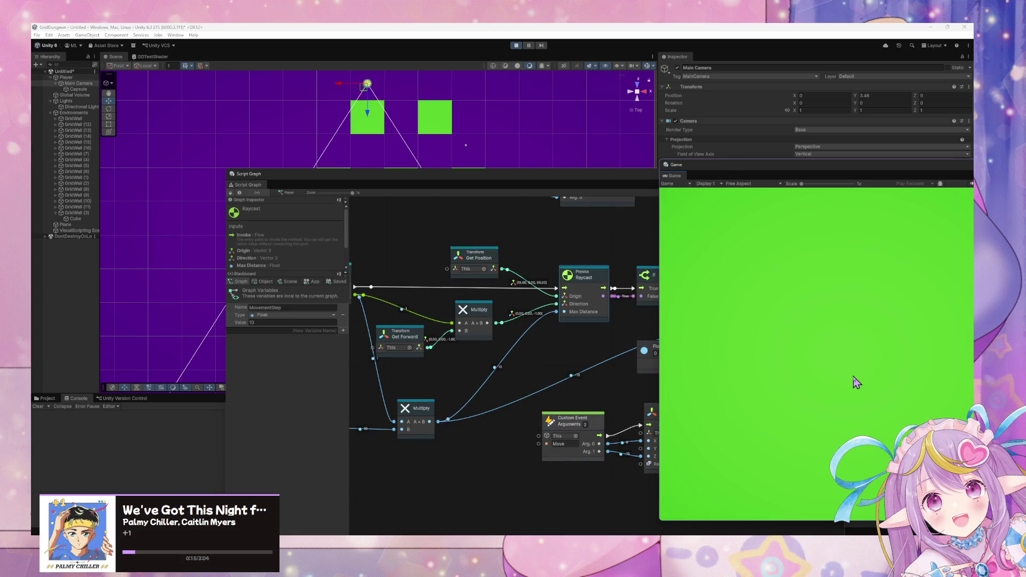
key("w")
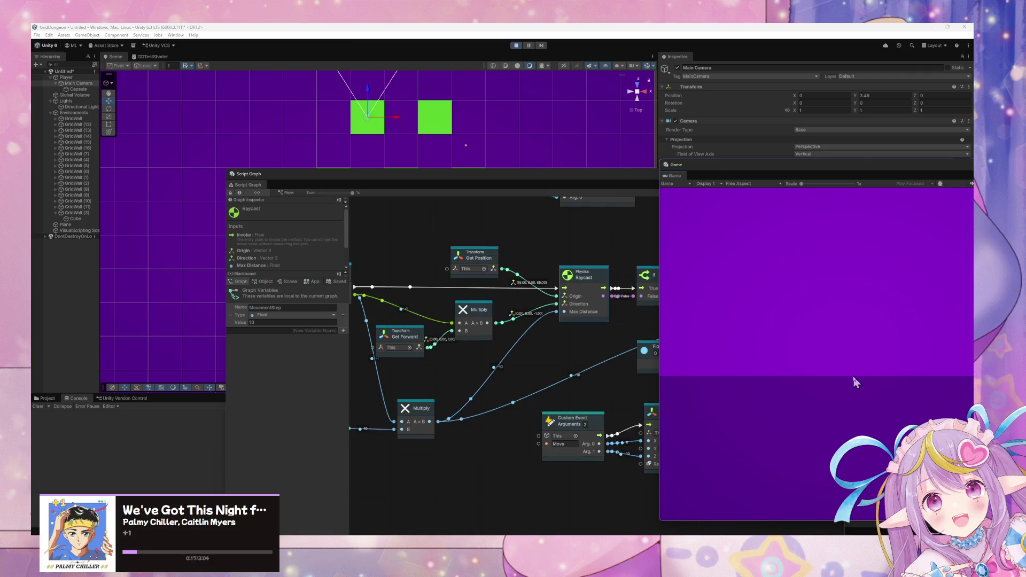
key("s")
key("w")
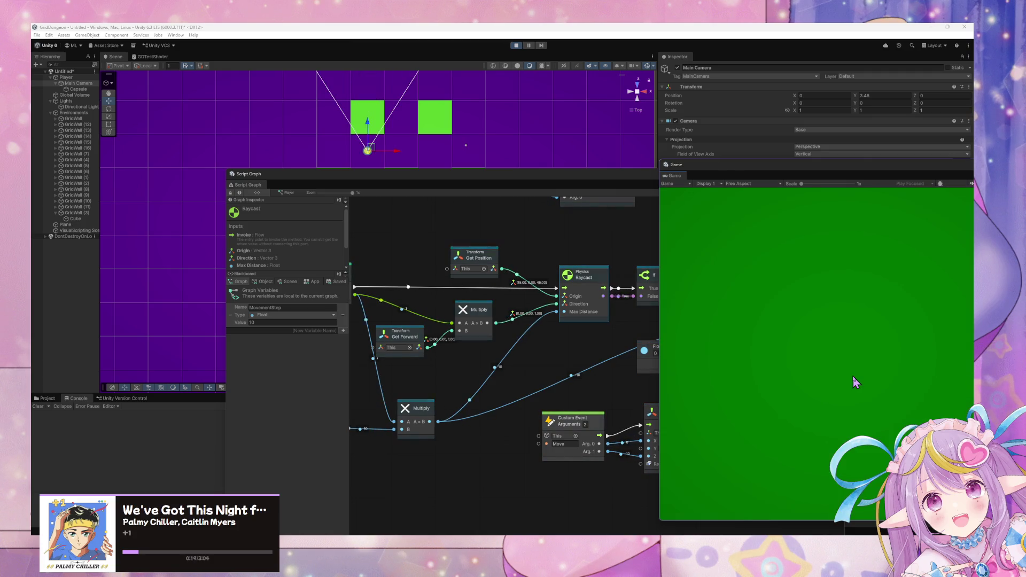
key("w")
key("s")
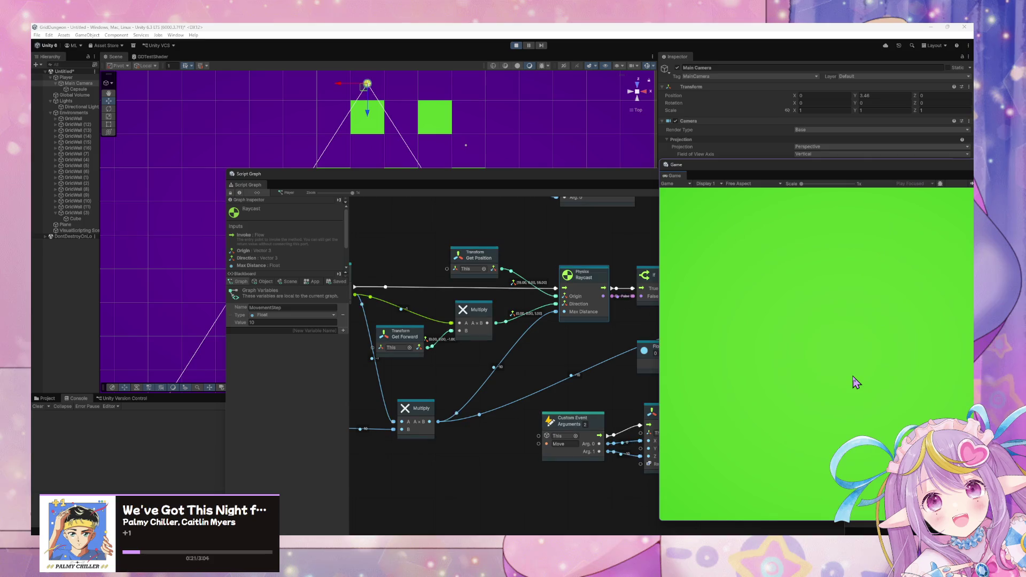
Walk the player up to the wall and back, testing movement while facing a wall.
key("w")
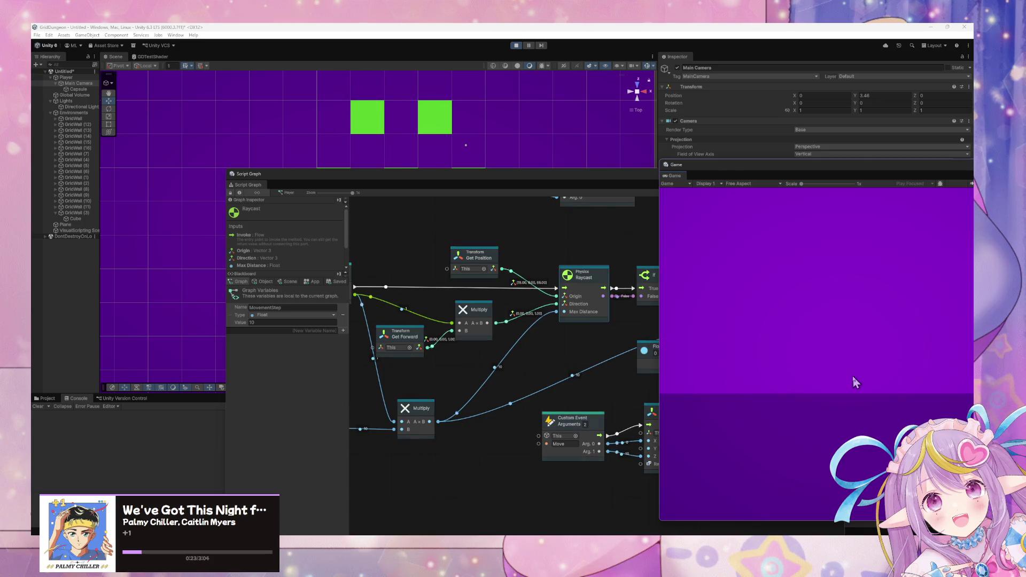
key("s")
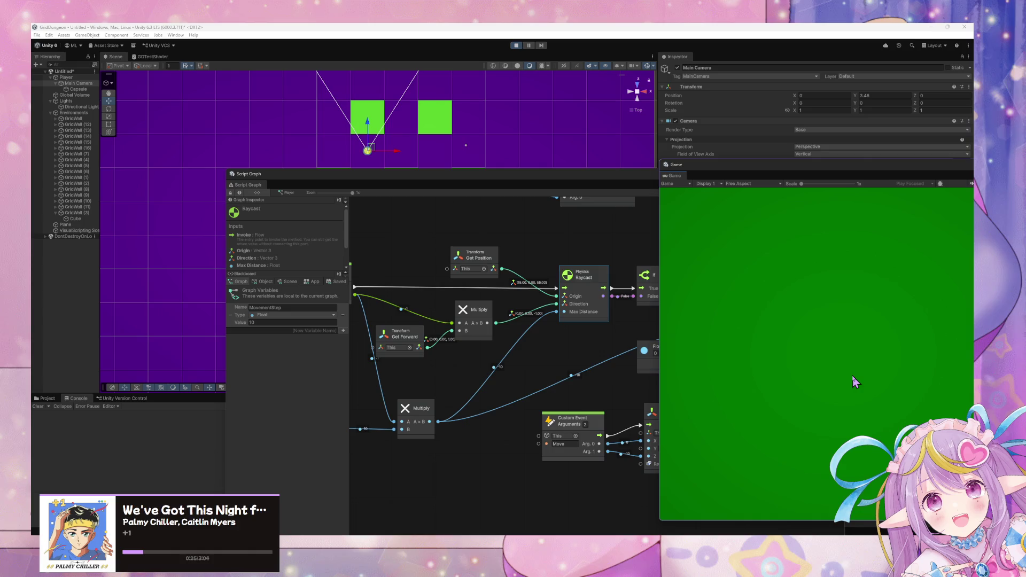
key("s")
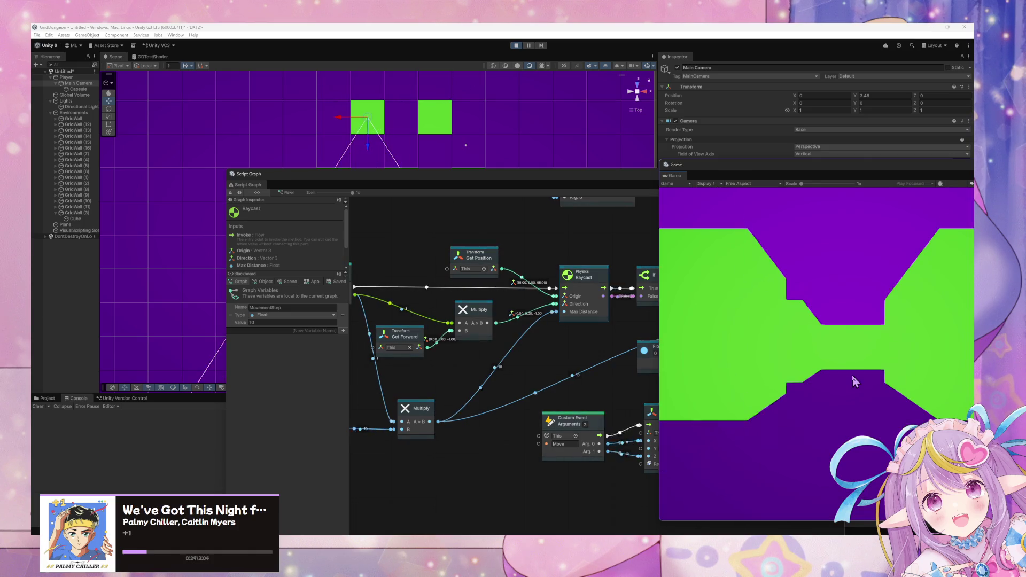
key("w")
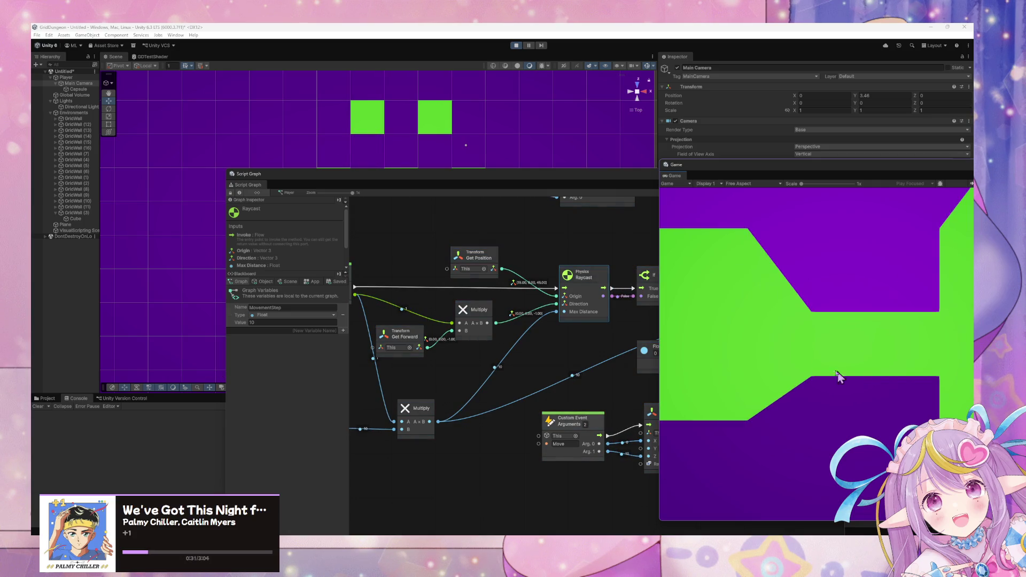
key("s")
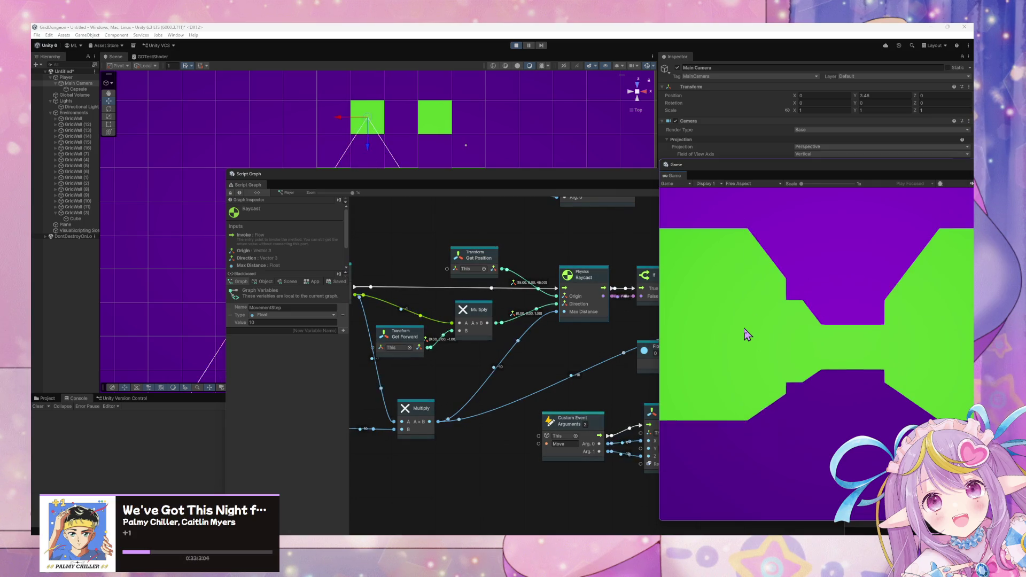
key("s")
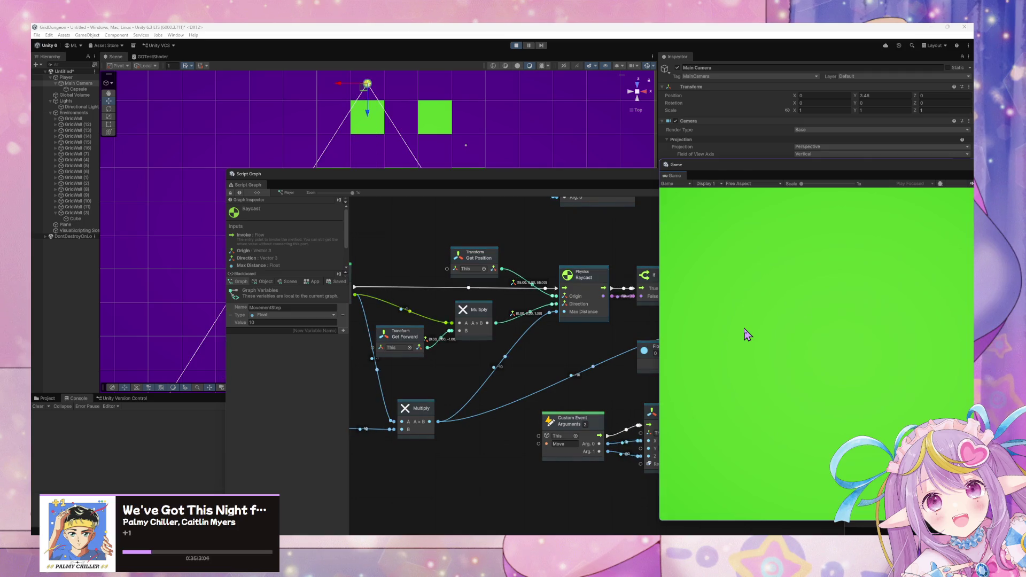
key("s")
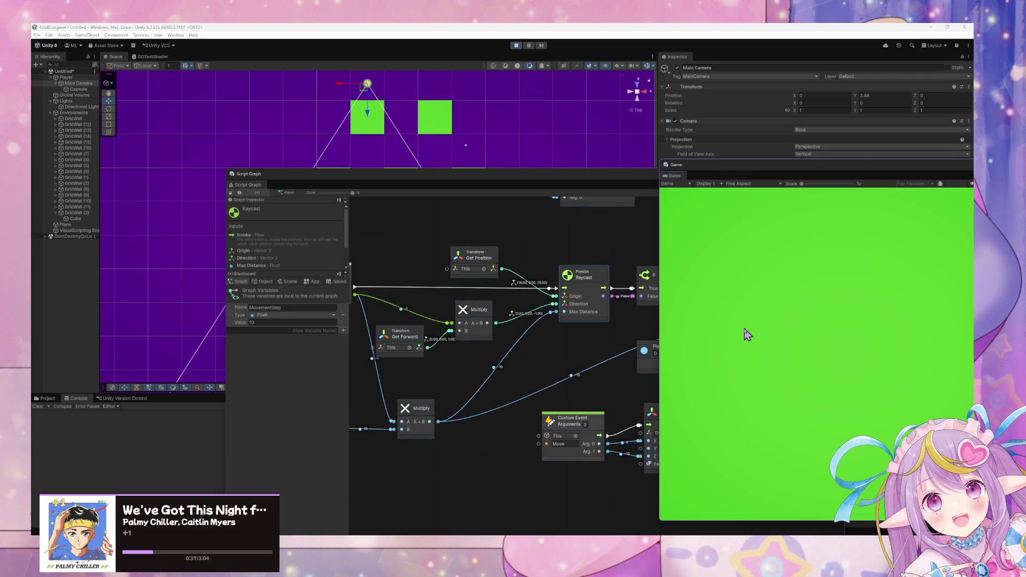
Test strafing left and right with A/D, then nudge the Get Forward node up and left.
key("d")
key("w")
key("a")
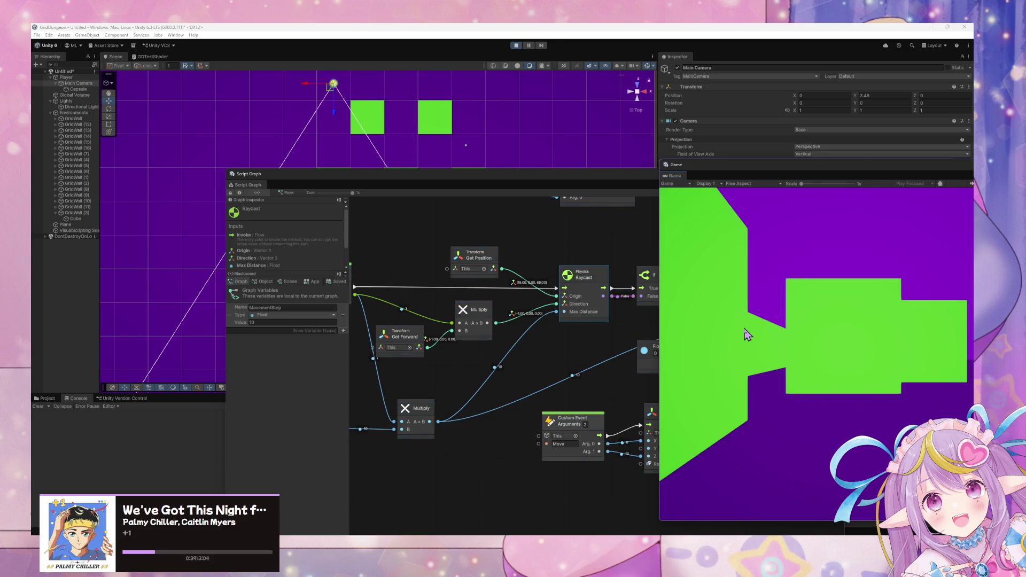
key("w")
key("w")
key("w")
key("a")
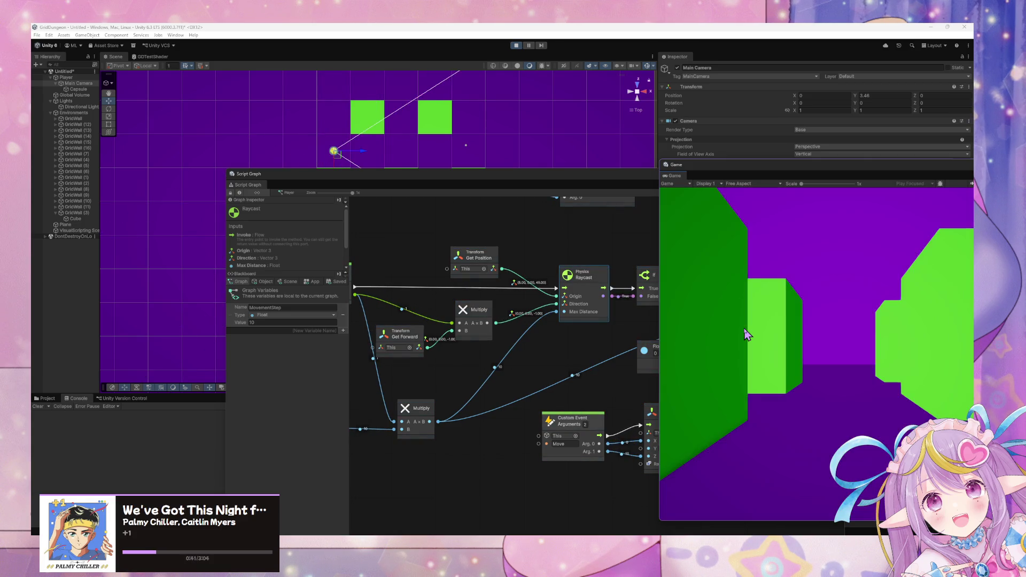
key("w")
key("a")
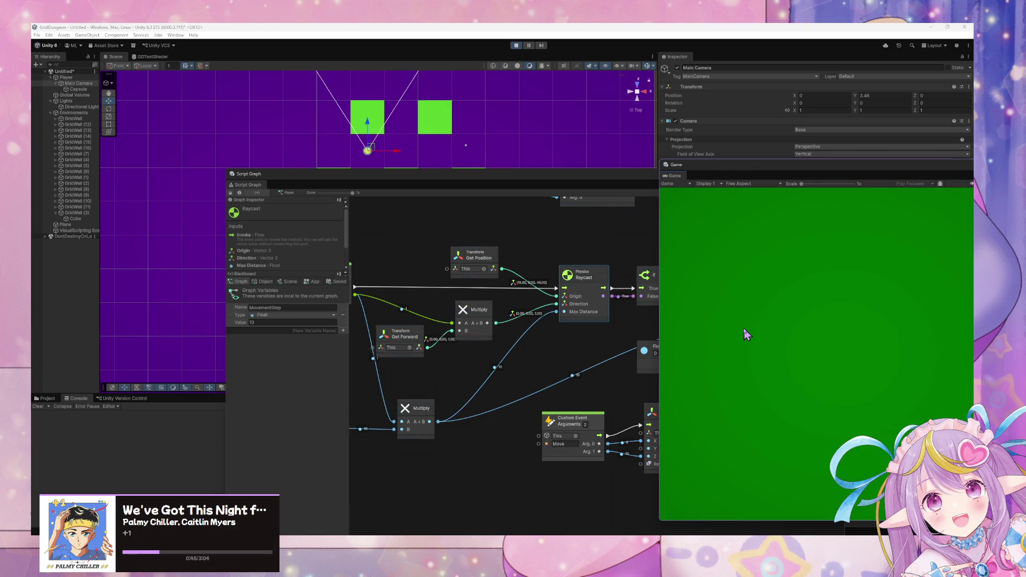
key("w")
key("s")
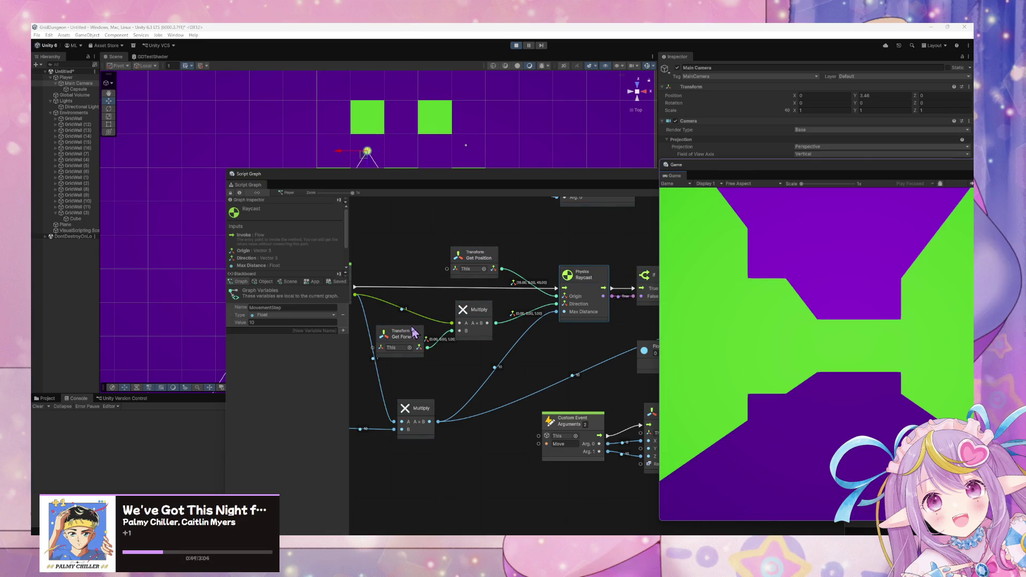
left_click_drag(414, 332, 399, 322)
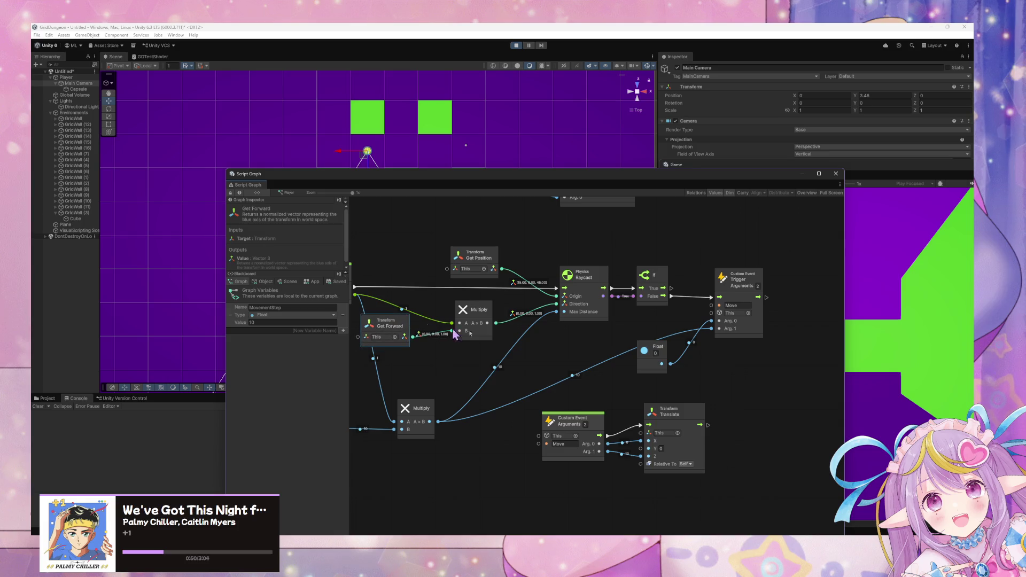
Walk the player up the corridor to the wall, then bring the graph and Game view forward in turn.
left_click(887, 372)
key("s")
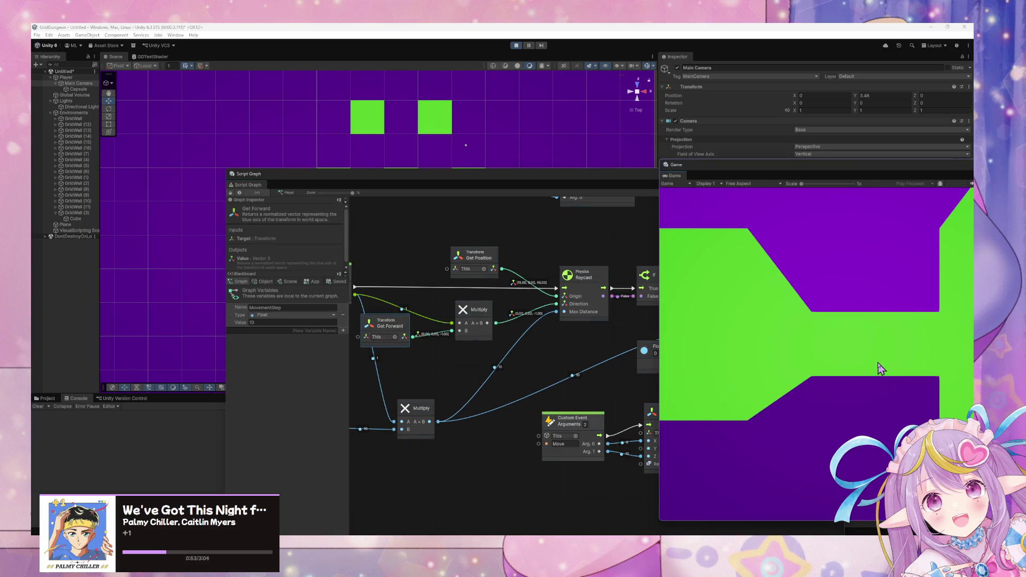
key("w")
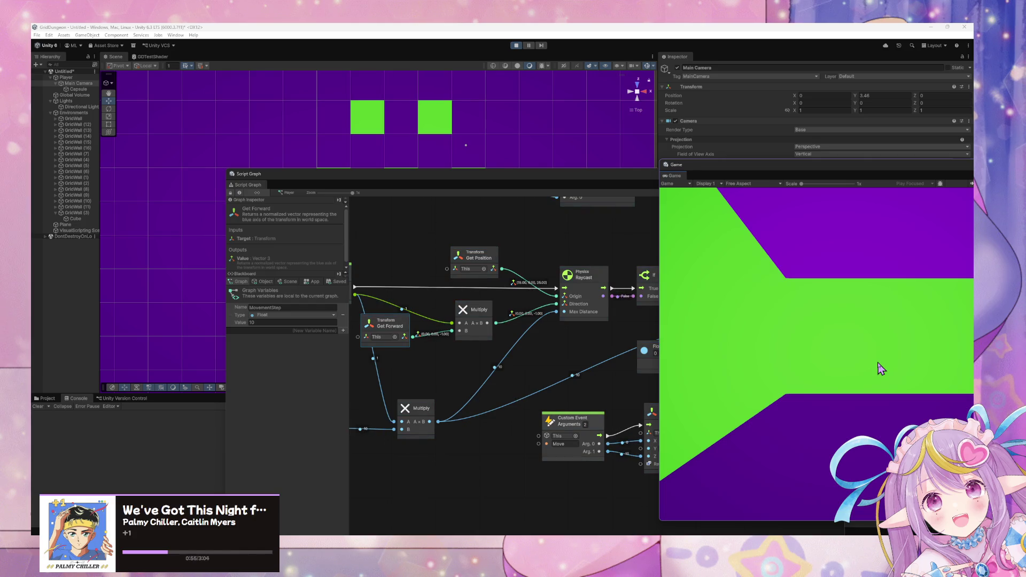
key("s")
key("w")
key("w")
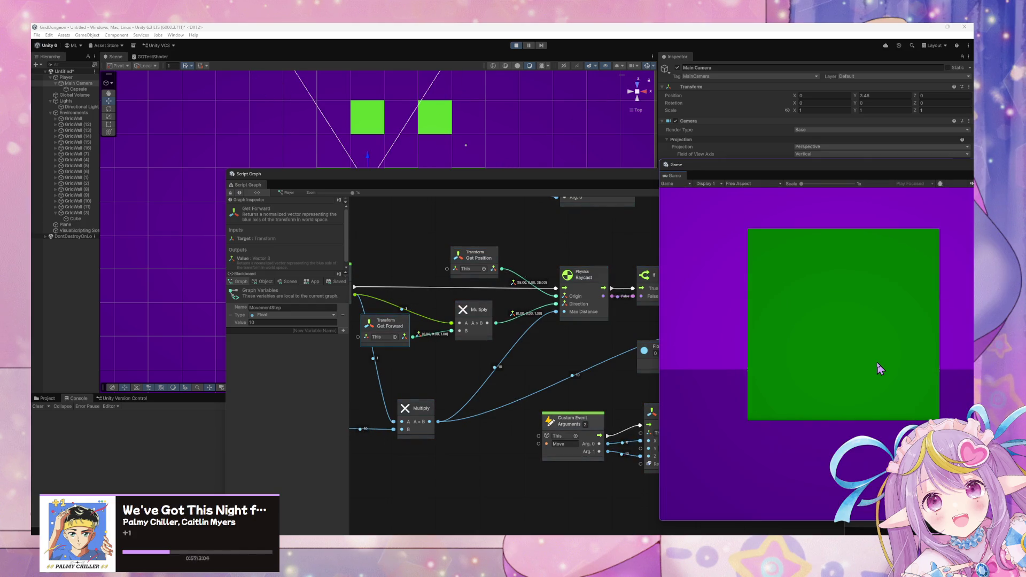
key("w")
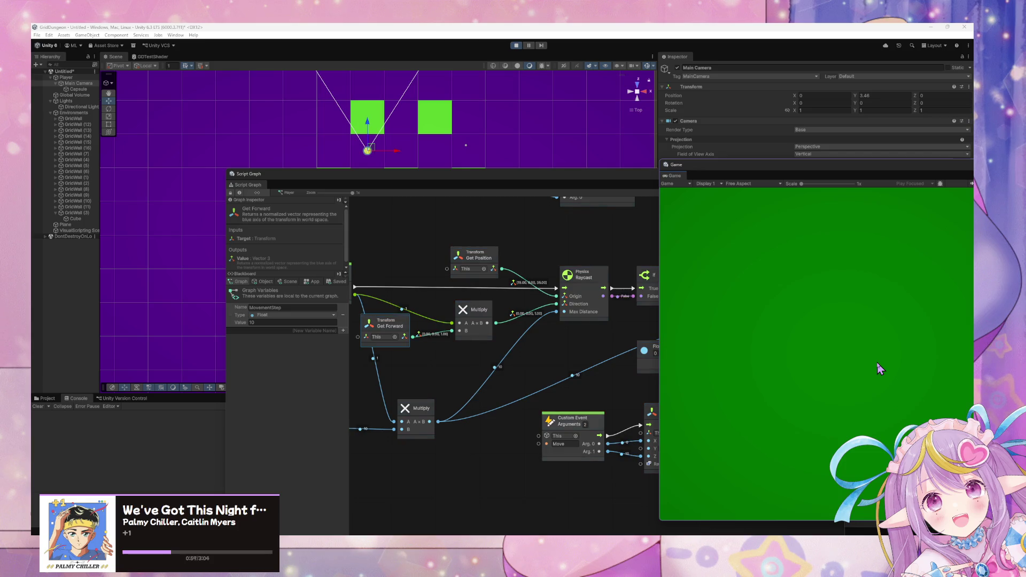
left_click(611, 186)
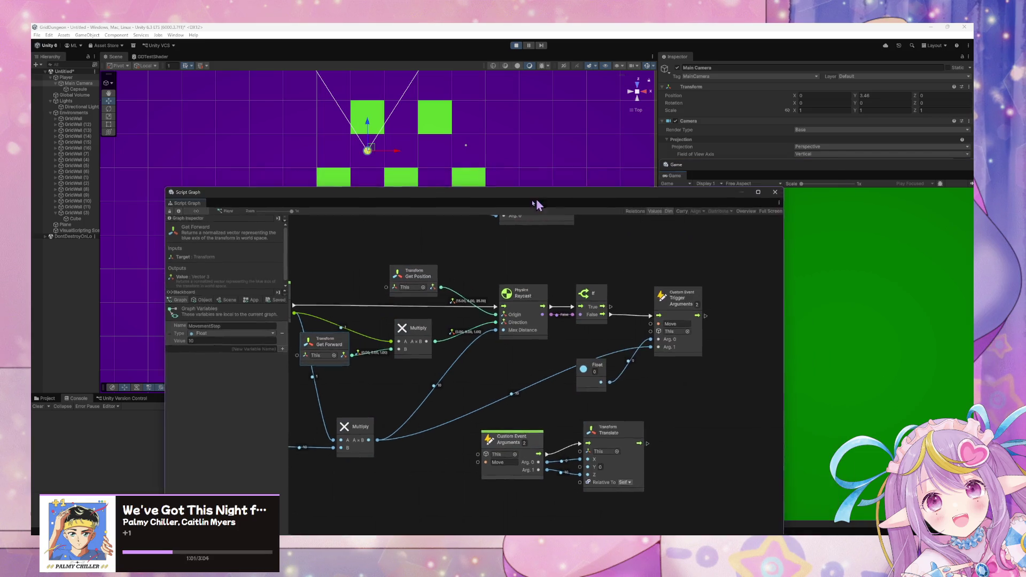
left_click(795, 333)
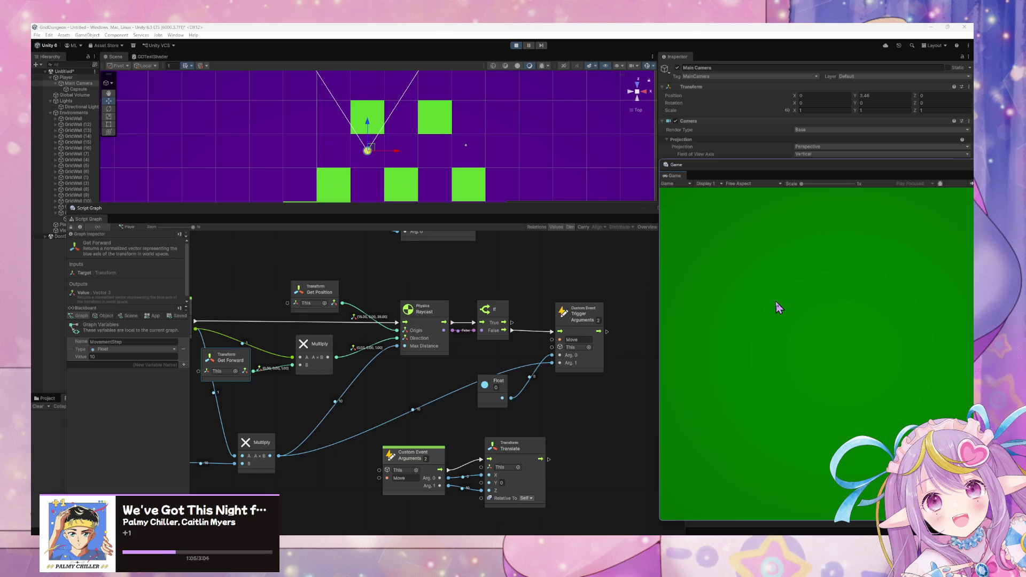
Step the player forward until the raycast detects the wall, turn around, and walk back.
key("w")
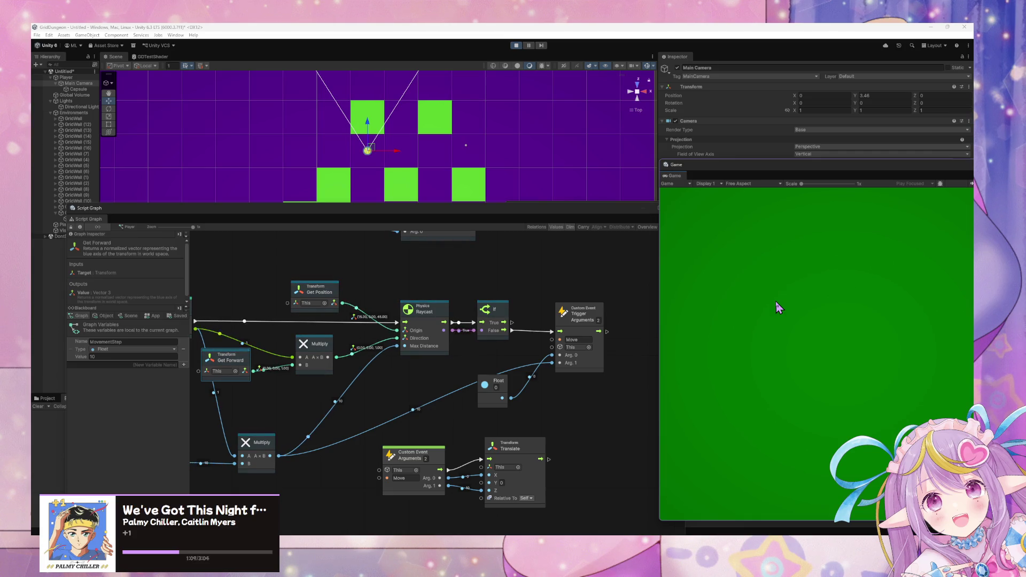
key("s")
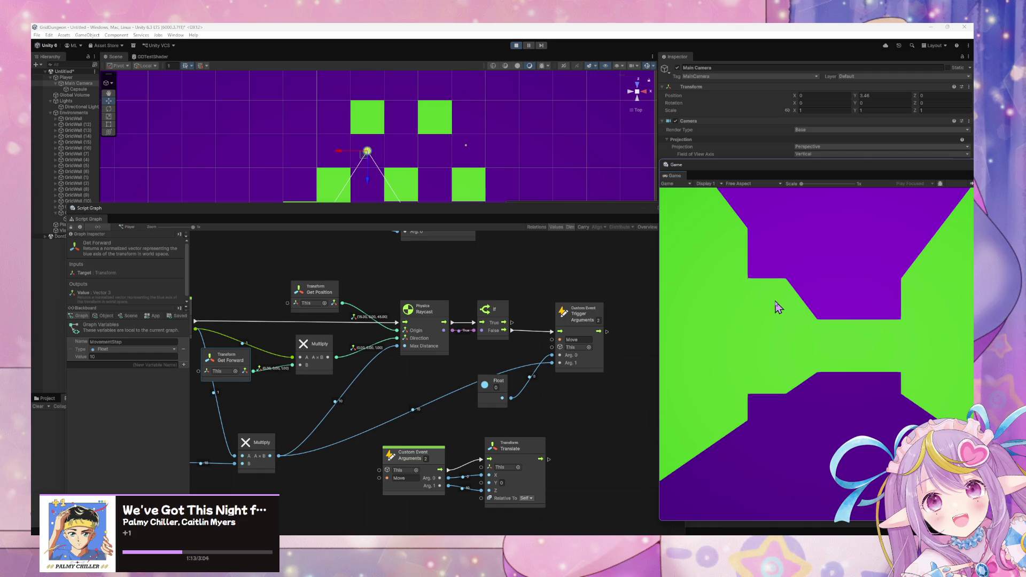
key("w")
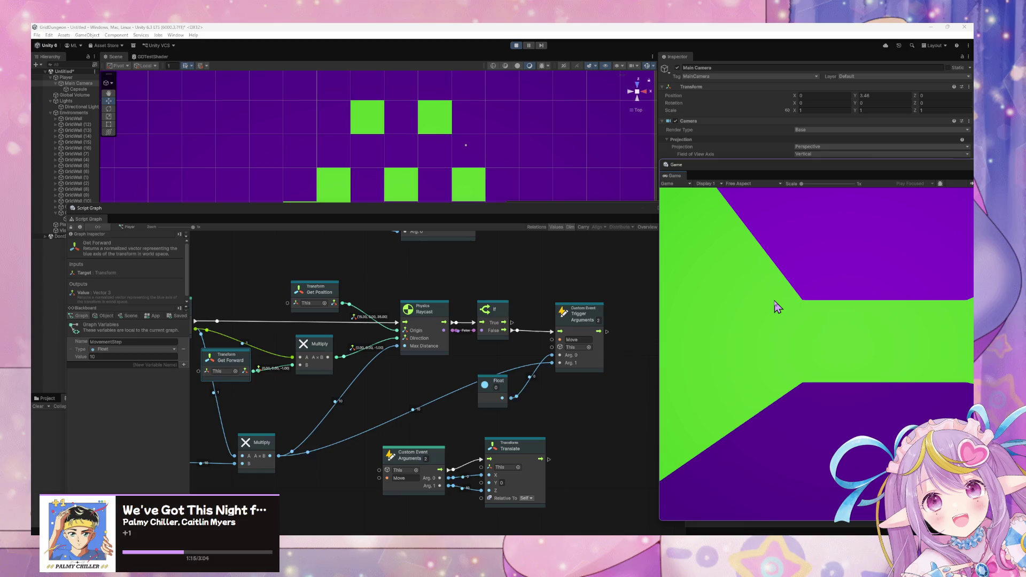
key("s")
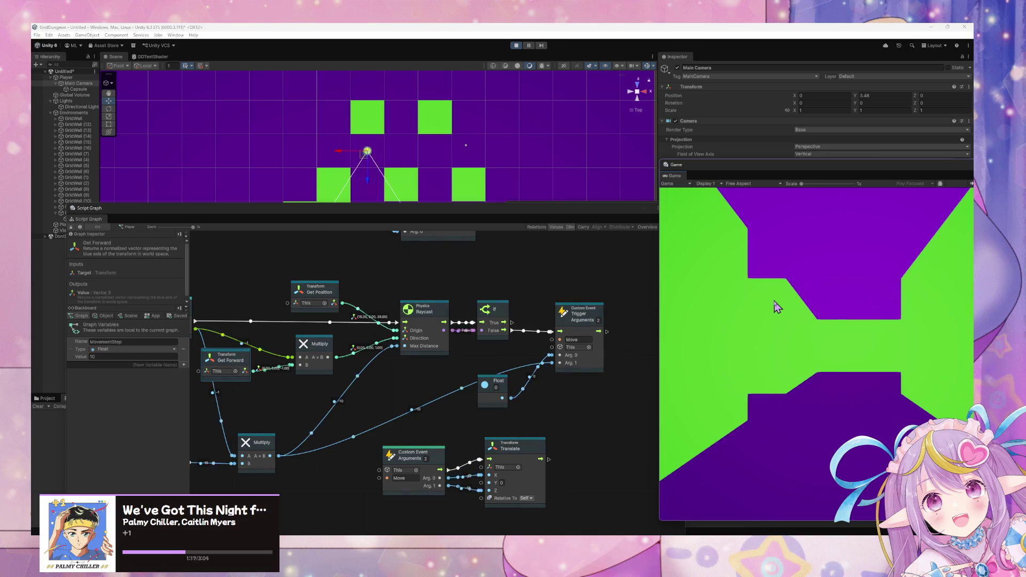
key("s")
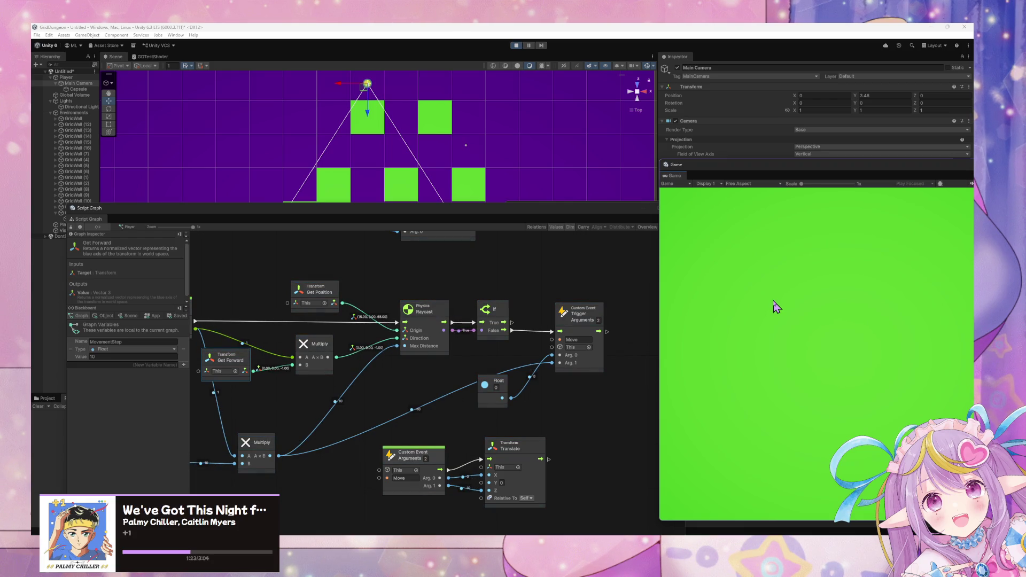
key("w")
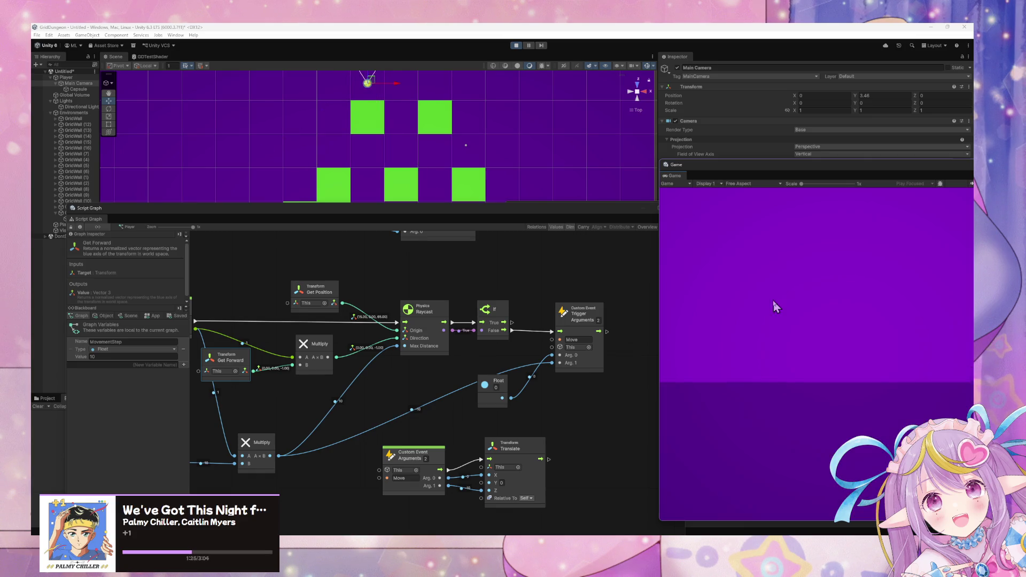
key("w")
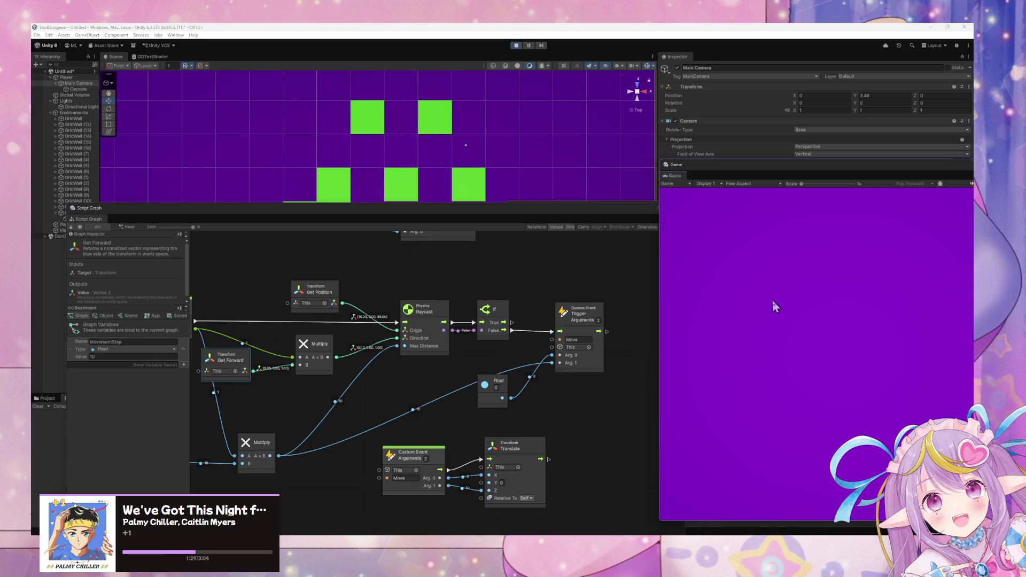
key("s")
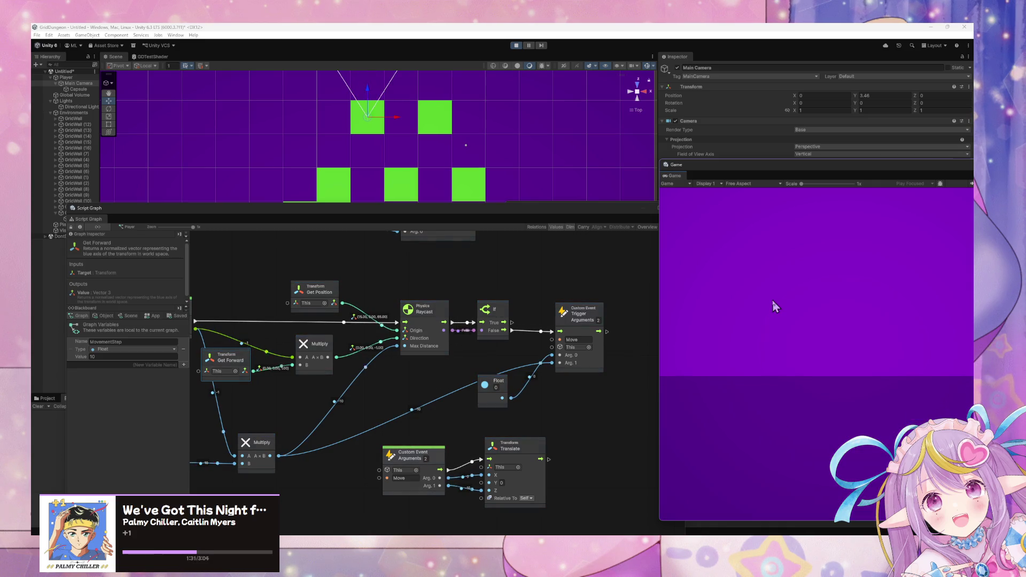
key("s")
key("s")
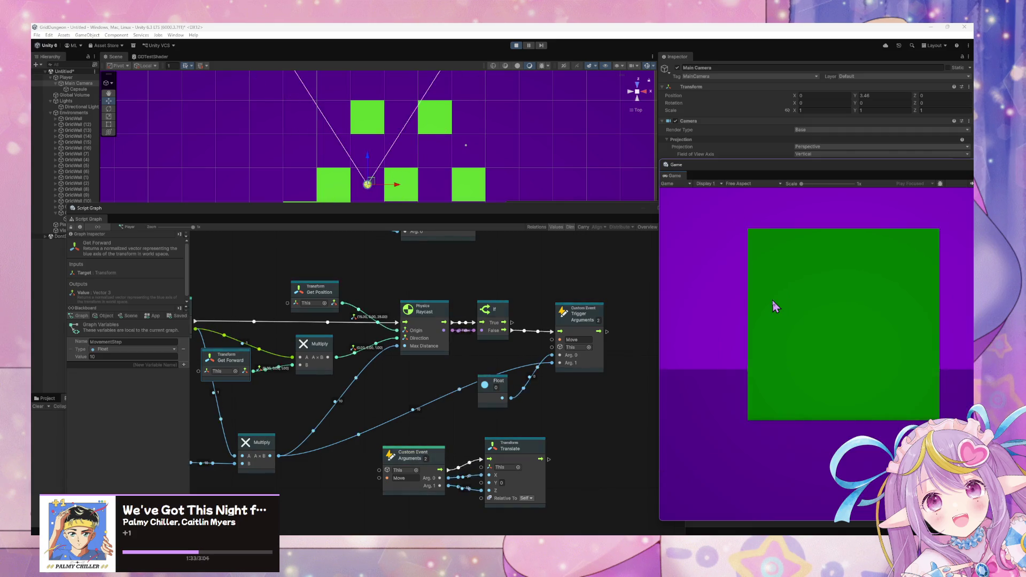
key("w")
key("w")
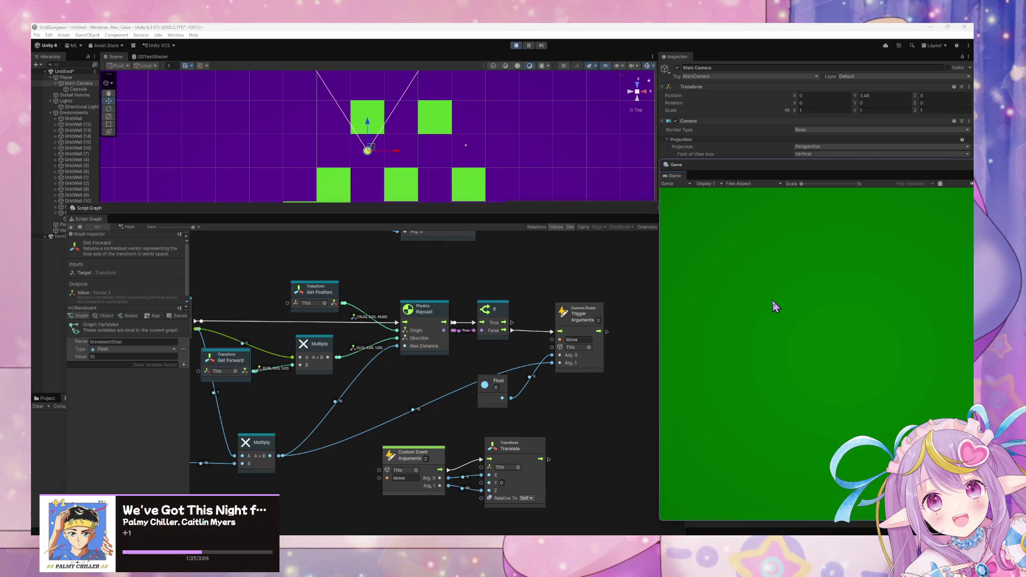
Turn the player toward the corridor, move along it, and return to the top cell.
key("s")
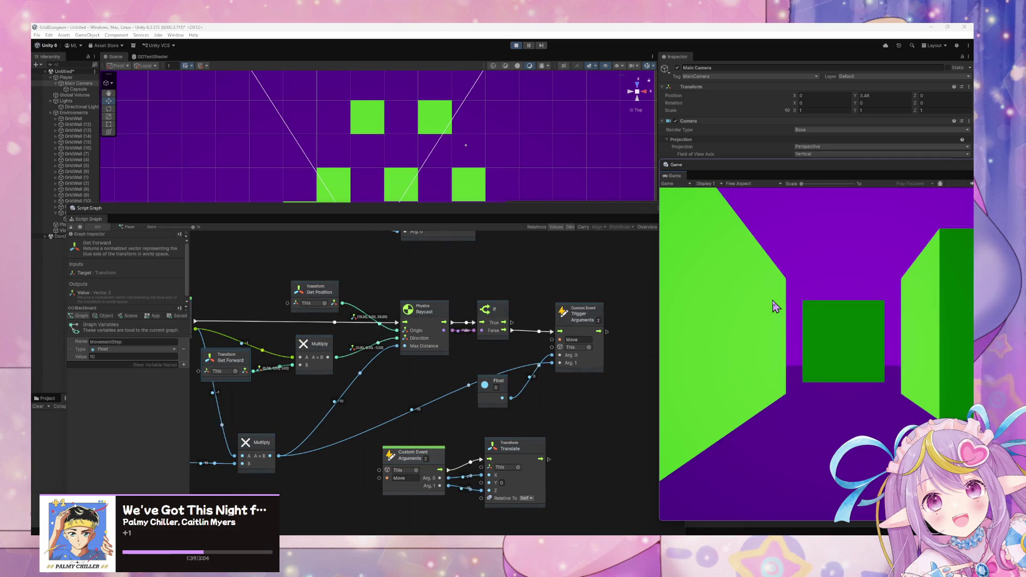
key("w")
key("s")
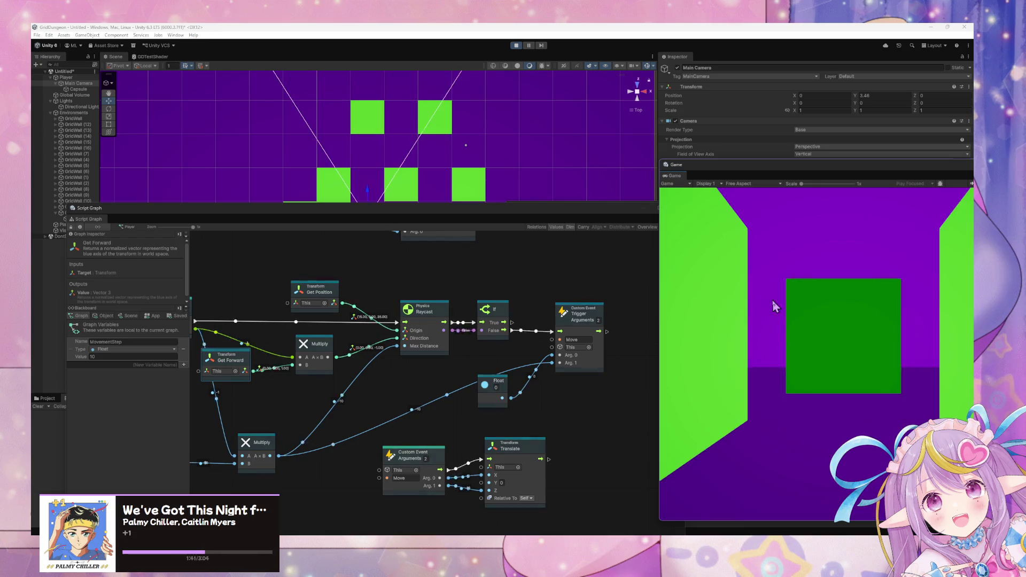
key("d")
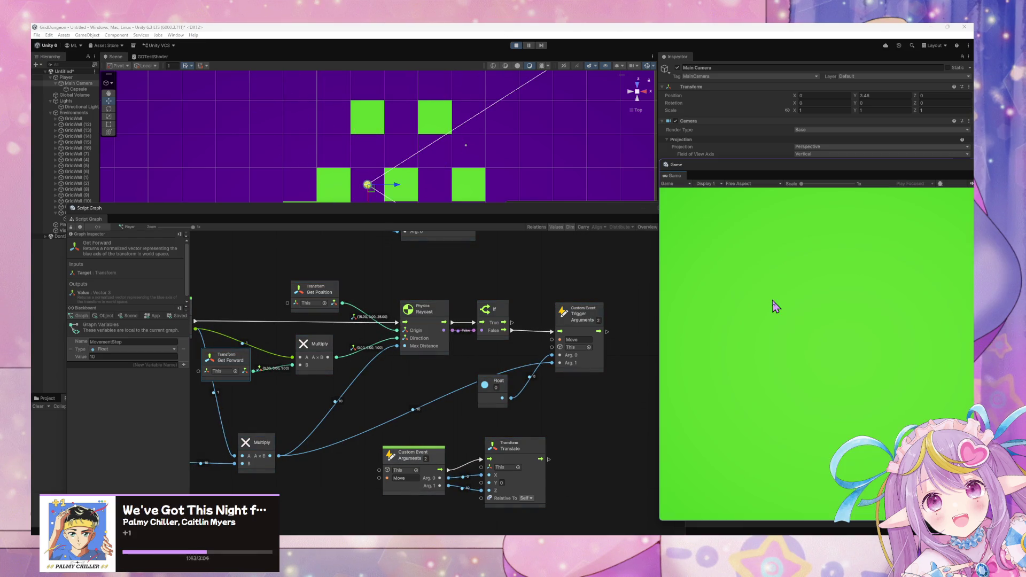
key("d")
key("s")
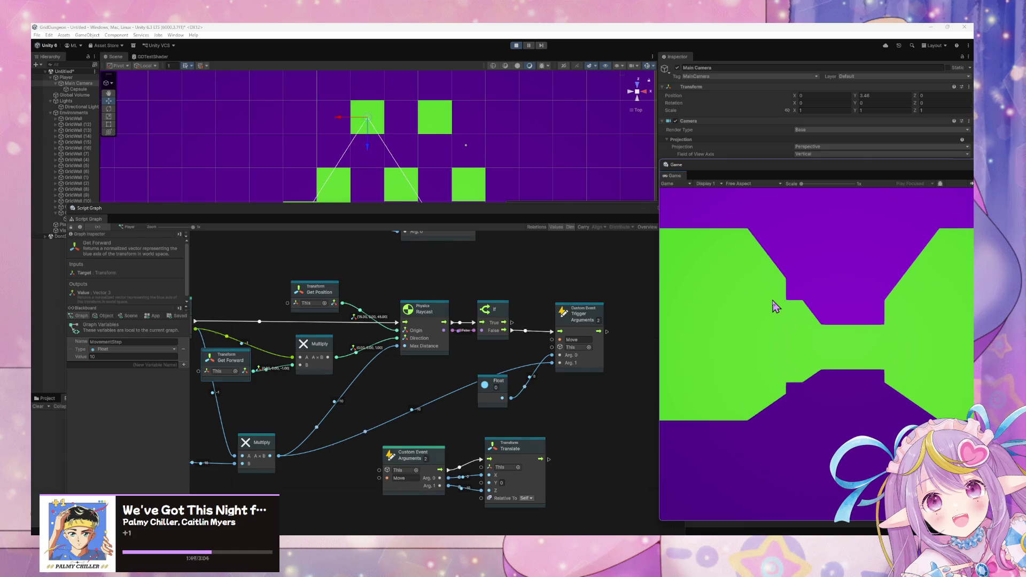
key("s")
key("s")
key("s")
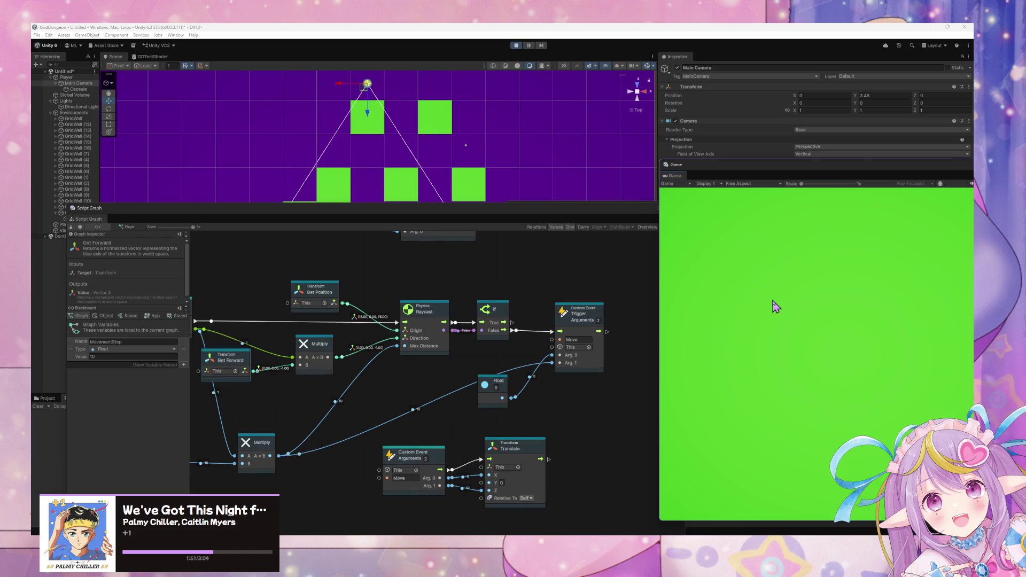
key("d")
key("s")
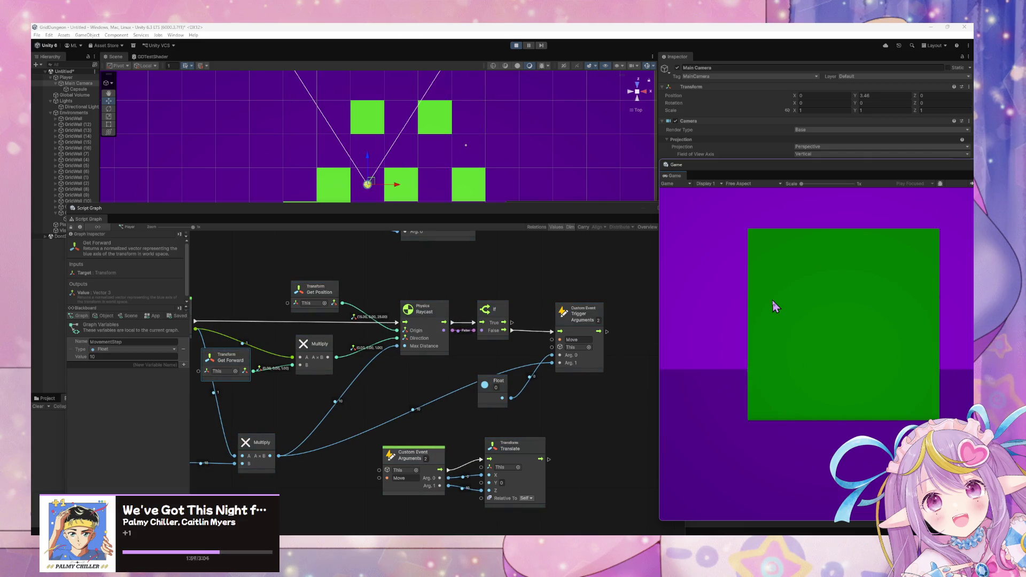
key("w")
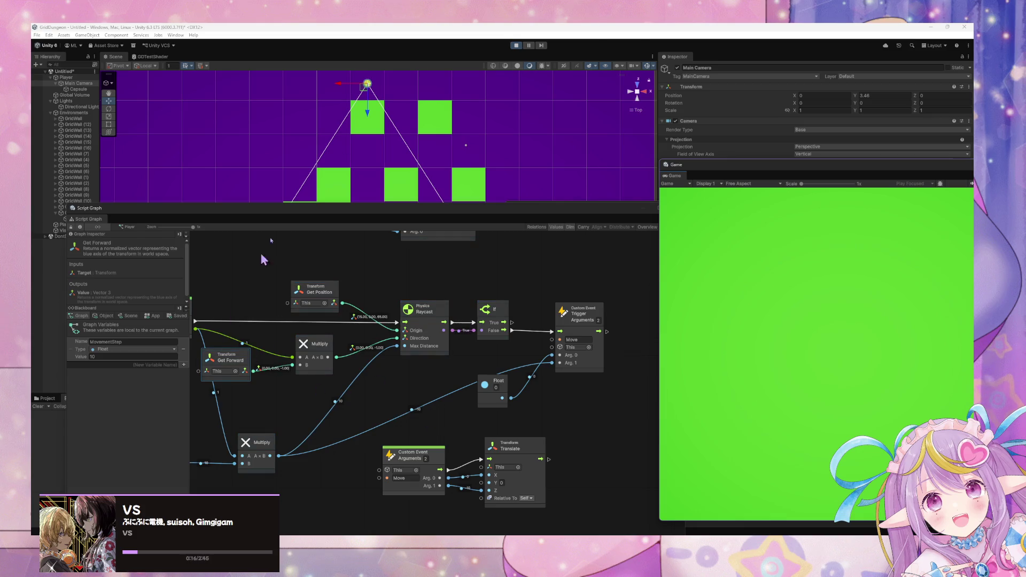
Restart play mode, select Player, and move the script graph aside to show the Input Actions Editor.
left_click(517, 45)
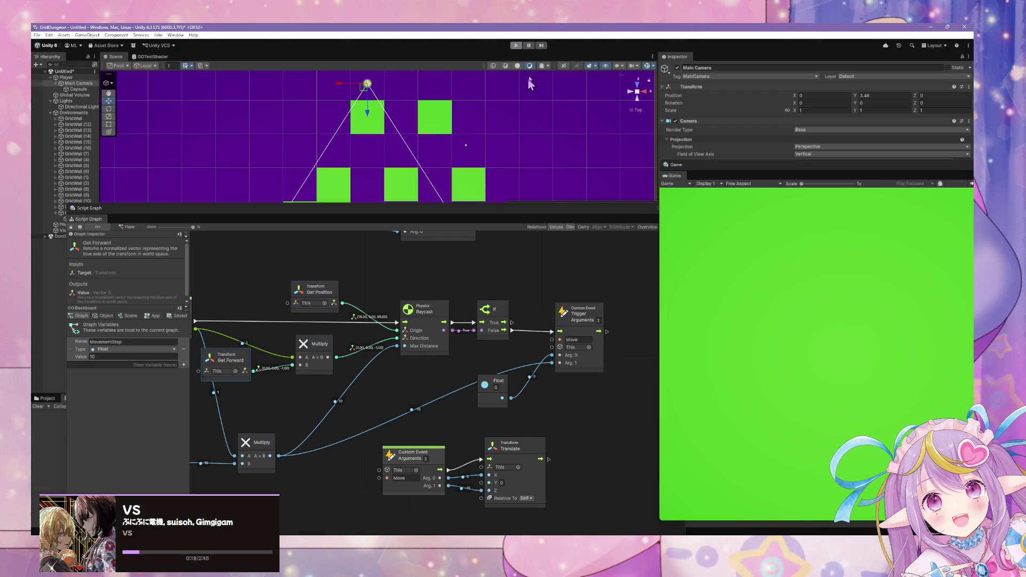
key("ctrl+p")
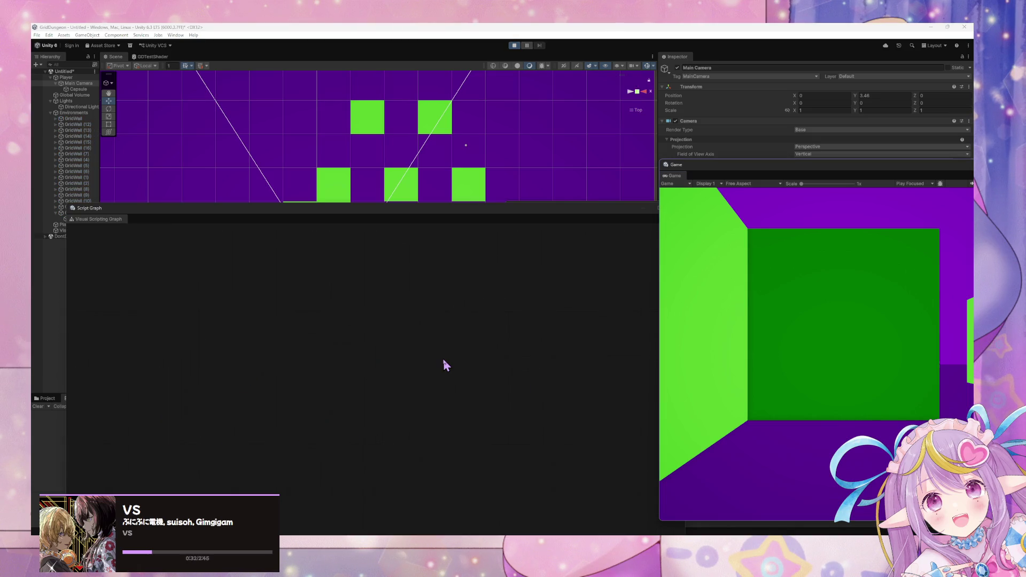
left_click(68, 78)
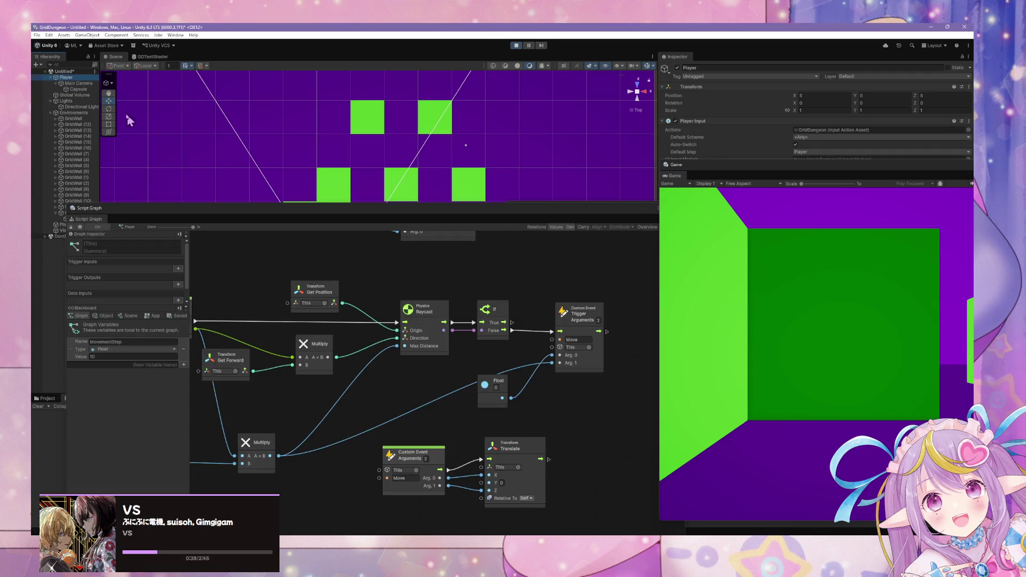
left_click(824, 455)
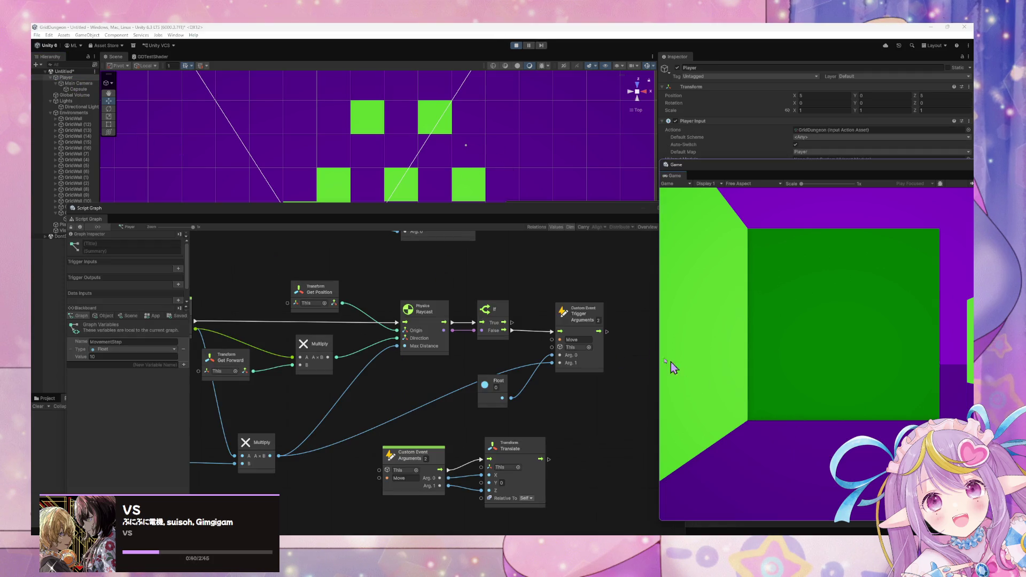
left_click_drag(556, 215, 519, 344)
Step the player forward into a blocking wall, turn right with E, and reposition the script graph.
left_click(832, 375)
key("w")
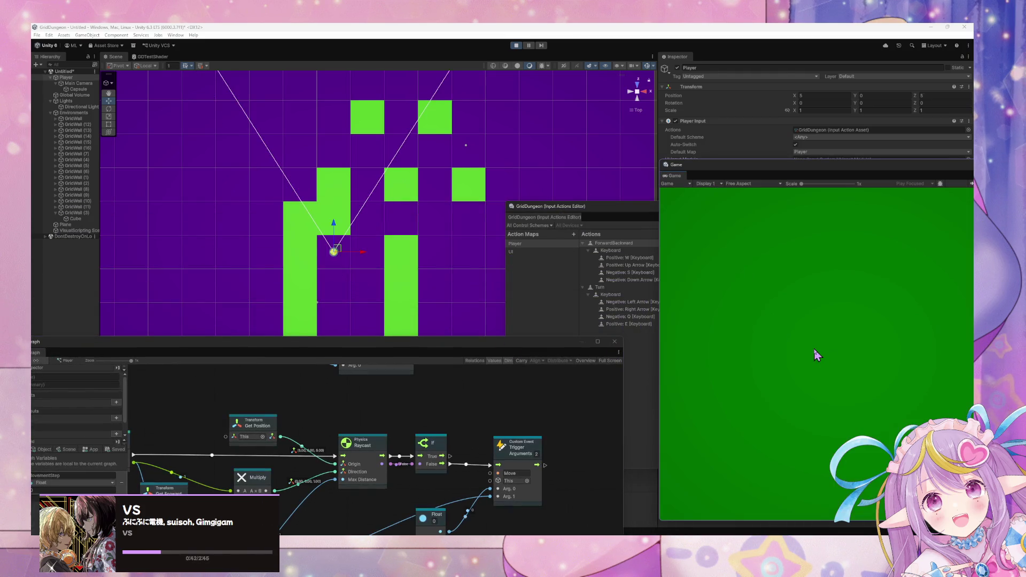
key("w")
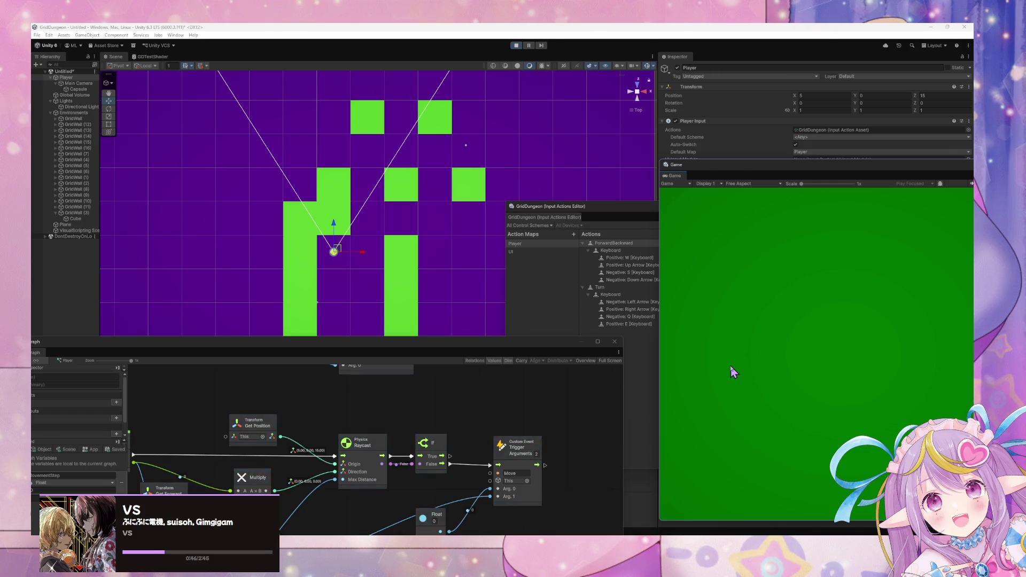
key("w")
key("e")
key("w")
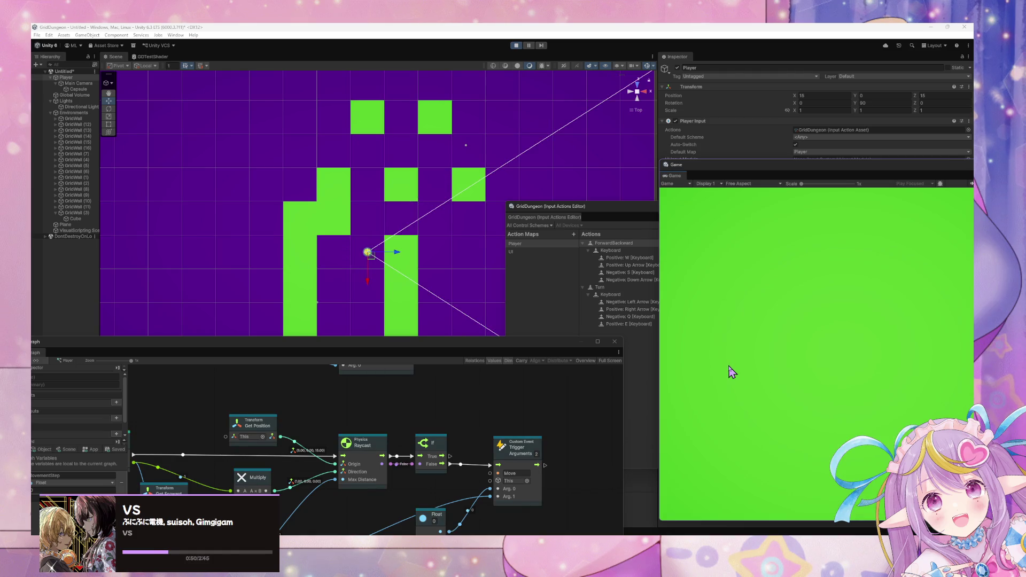
left_click(444, 346)
mouse_move(444, 346)
left_mouse_down()
mouse_move(781, 305)
mouse_move(679, 299)
mouse_move(545, 332)
left_mouse_up()
Turn back with Q and walk the player forward, turning right twice to face back.
key("q")
key("w")
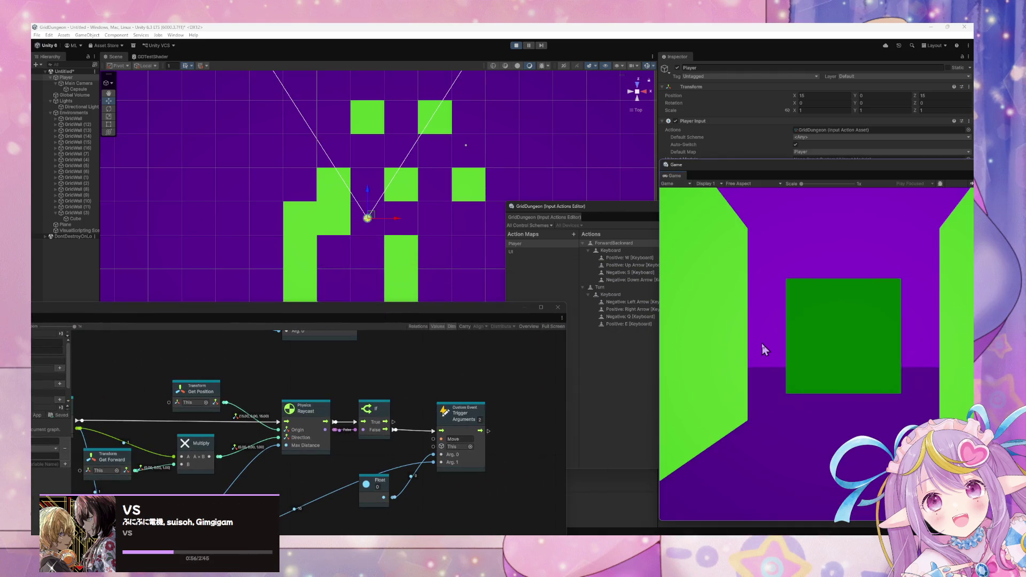
key("w")
key("w")
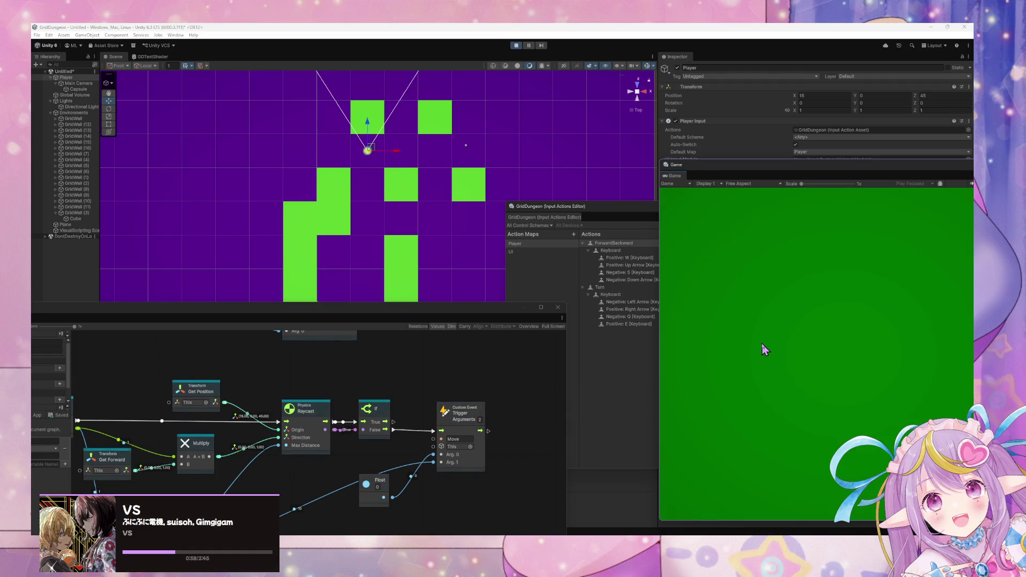
key("e")
key("e")
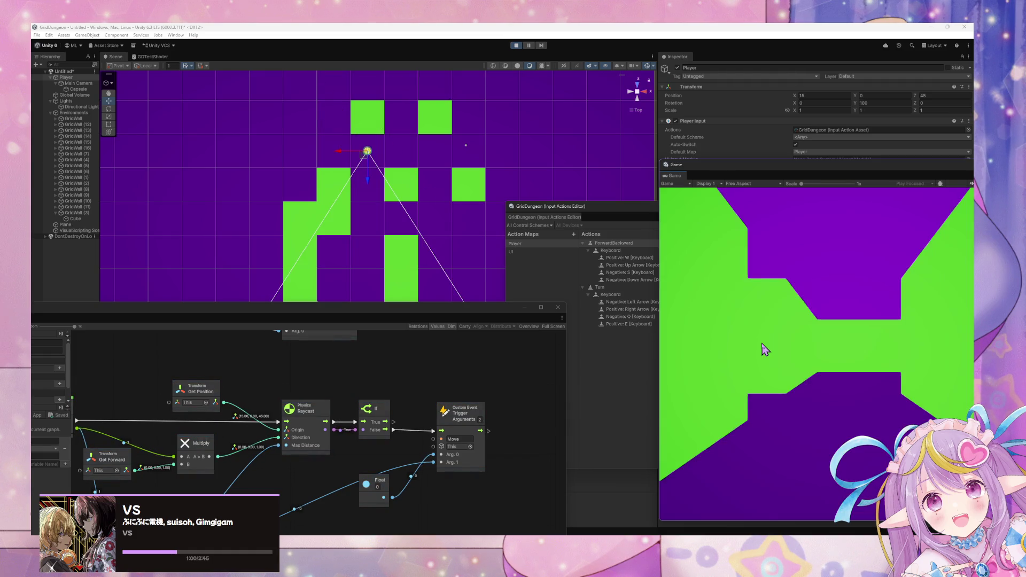
key("w")
key("w")
key("e")
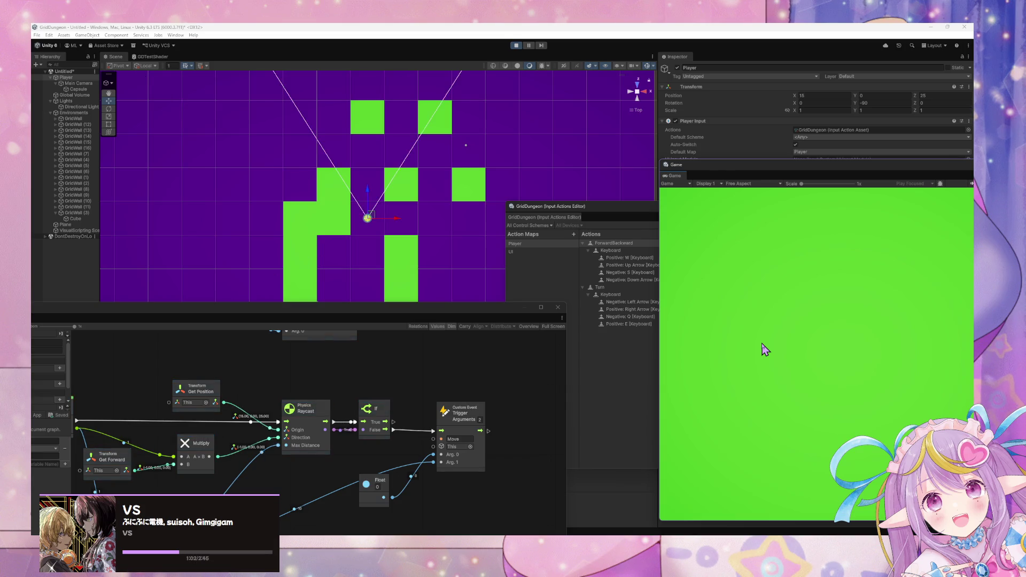
key("w")
key("w")
Walk the player back down the grid to its starting cell, watching Position Z.
key("q")
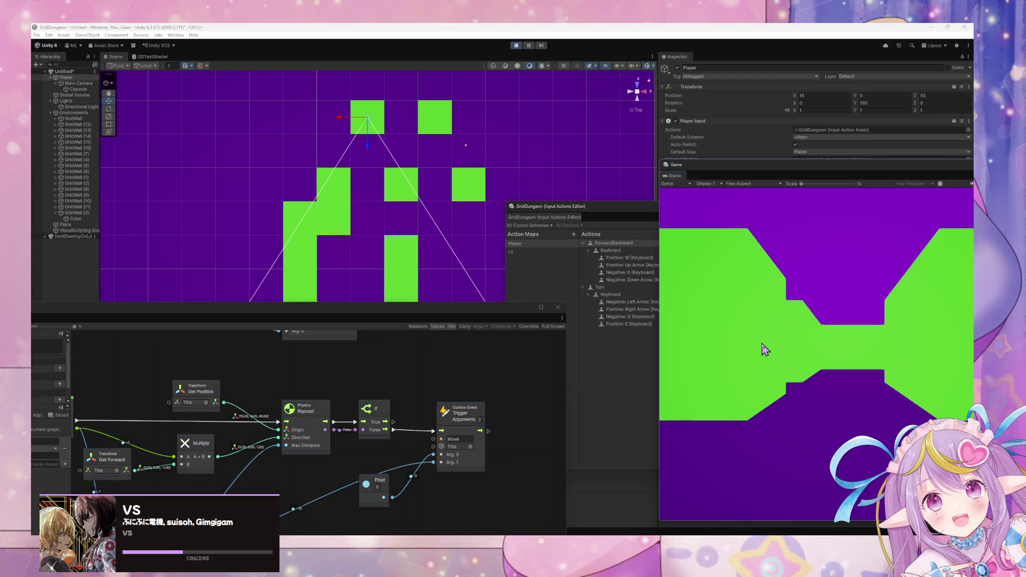
key("w")
key("w")
key("s")
key("s")
key("s")
key("w")
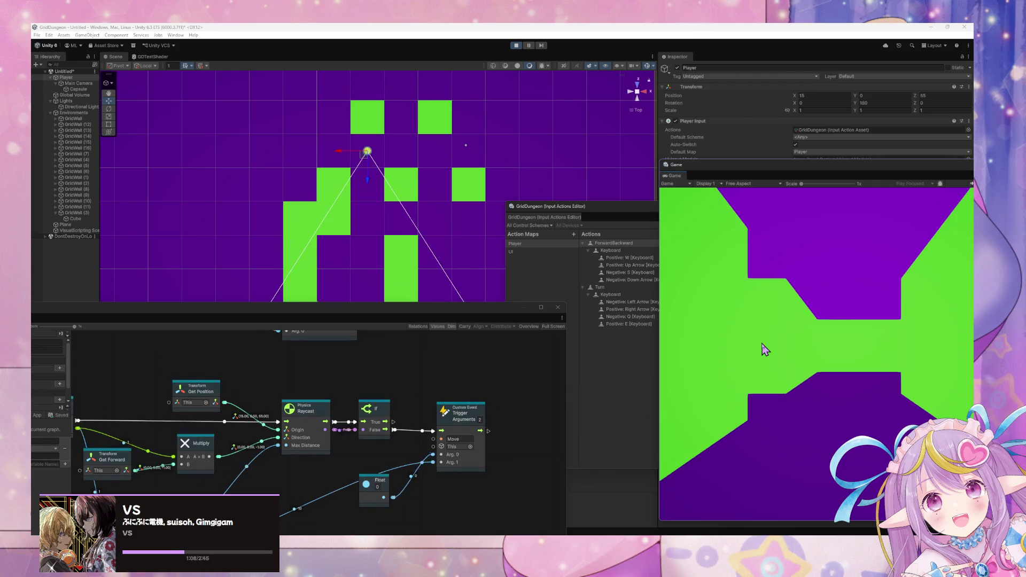
key("w")
key("s")
key("s")
key("w")
Inspect the GridWall (15) cube, dock the script graph below the scene view, and test a step.
left_click(368, 128)
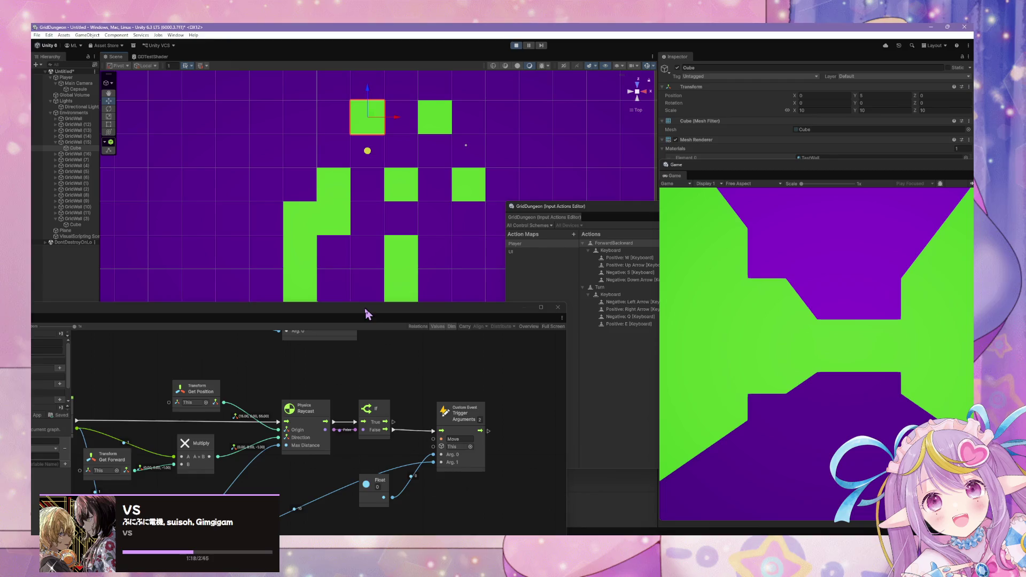
mouse_move(366, 314)
left_mouse_down()
mouse_move(513, 222)
mouse_move(369, 284)
left_mouse_up()
key("s")
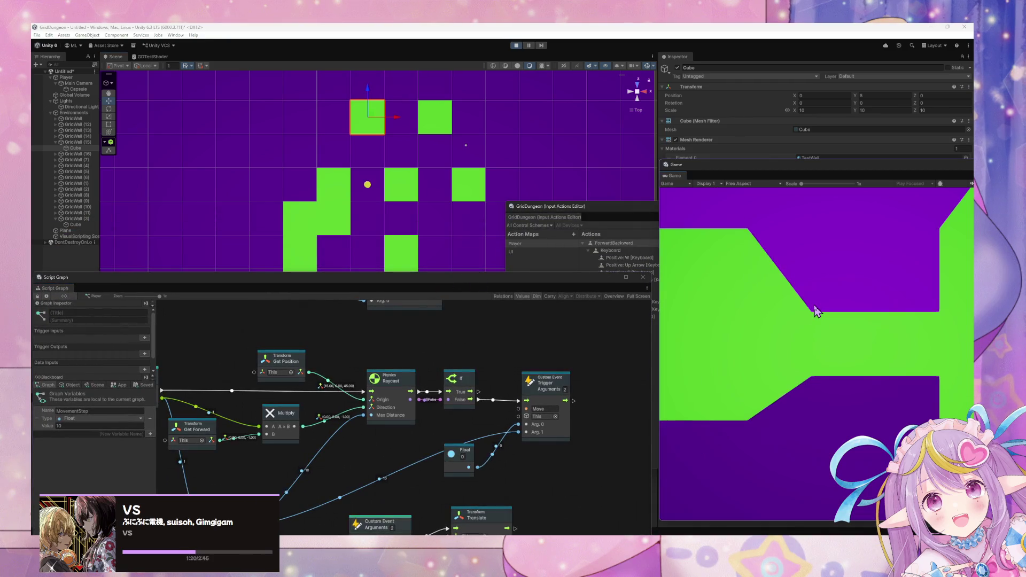
key("w")
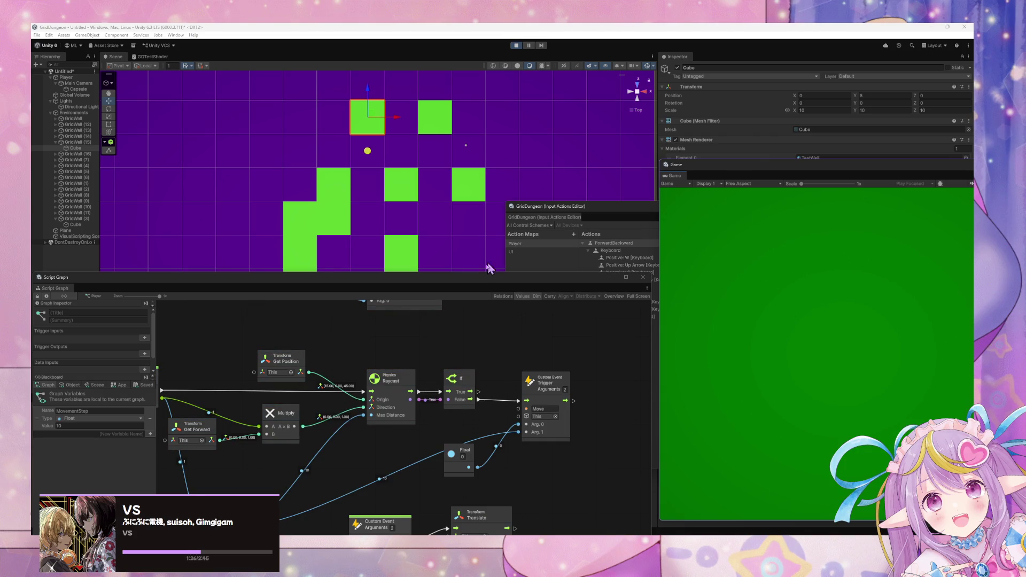
Float the script graph and wire Get Variable MovementStep into the Raycast's Max Distance.
left_click_drag(481, 277, 569, 167)
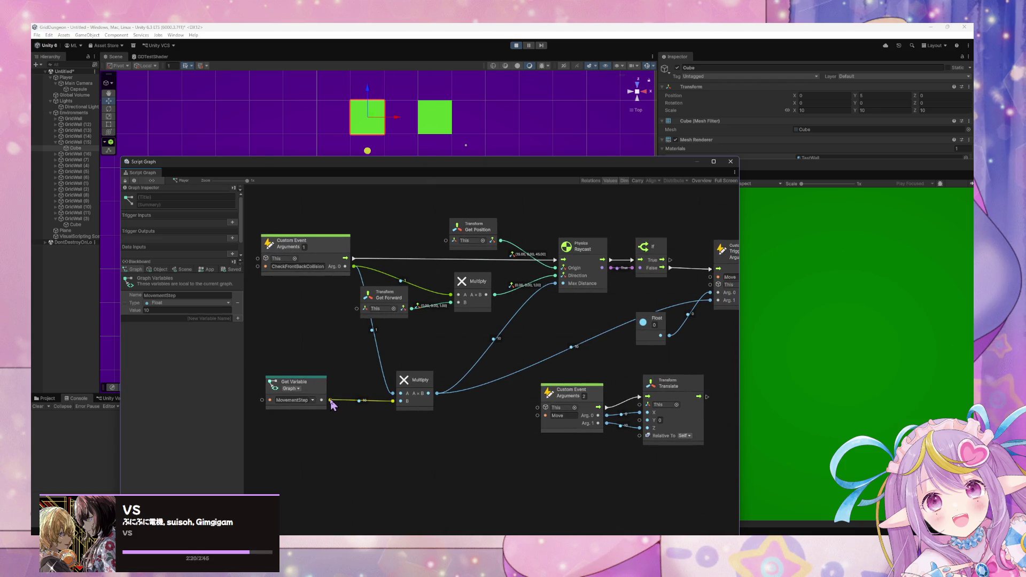
left_click_drag(330, 401, 559, 293)
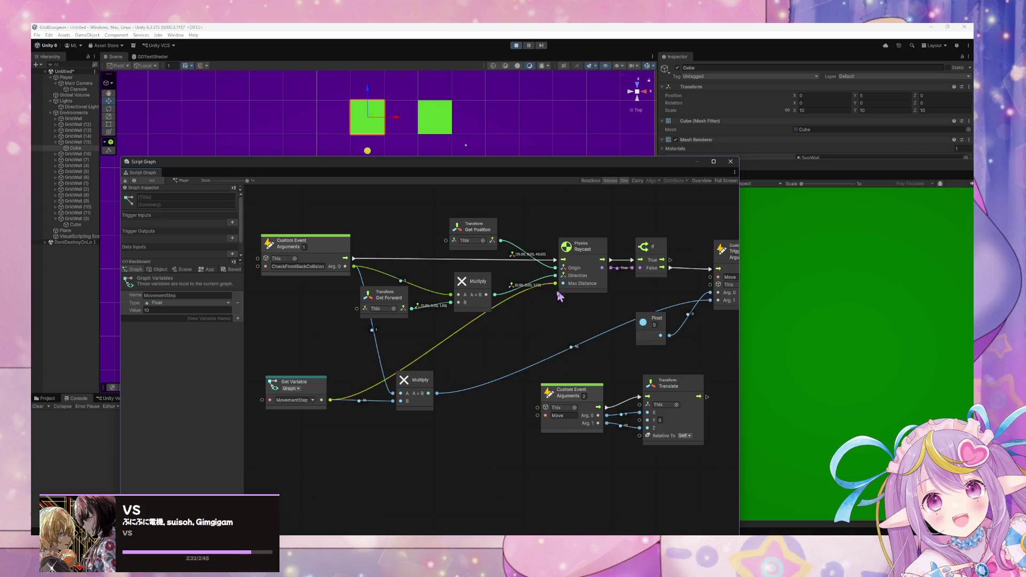
left_click(791, 331)
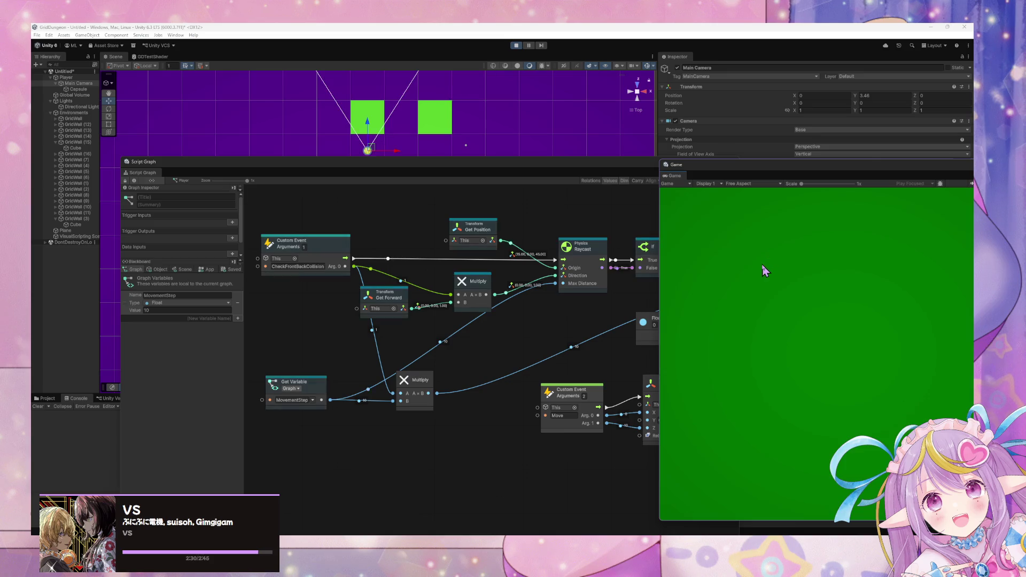
Turn the player left and right with the arrow keys and step forward toward a nearby wall.
key("Right")
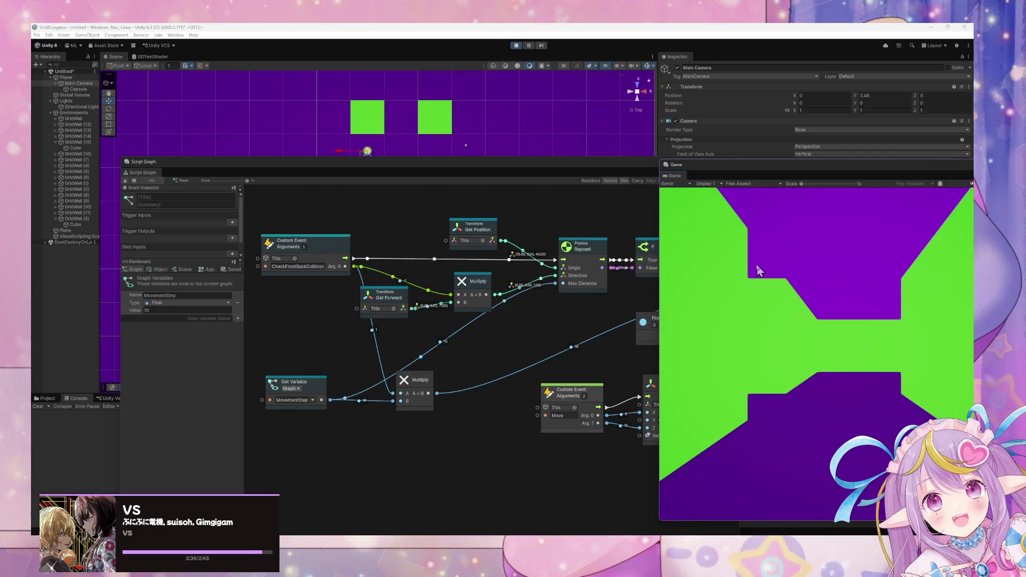
key("Left")
key("Right")
key("Right")
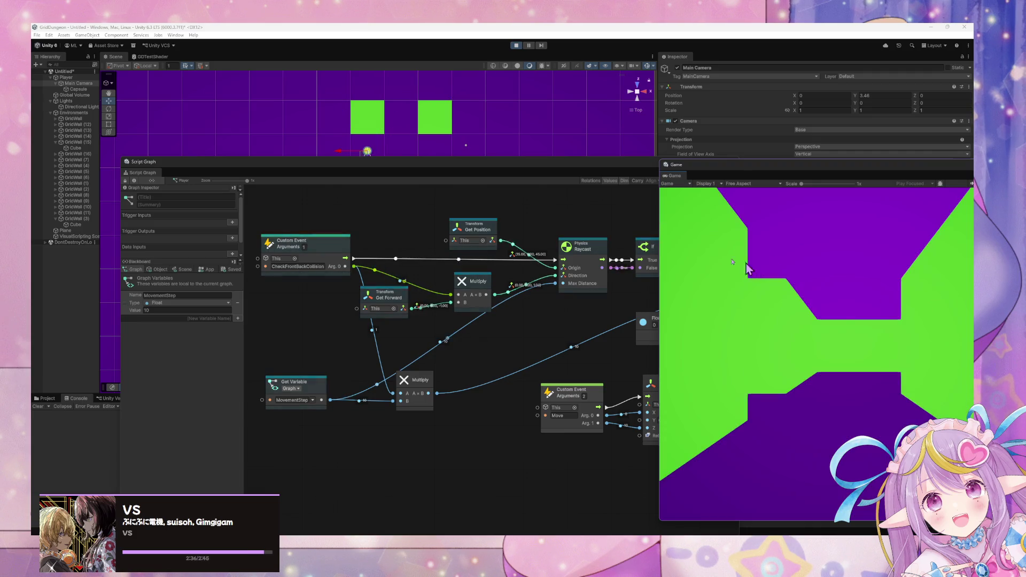
left_click_drag(556, 165, 387, 329)
key("Up")
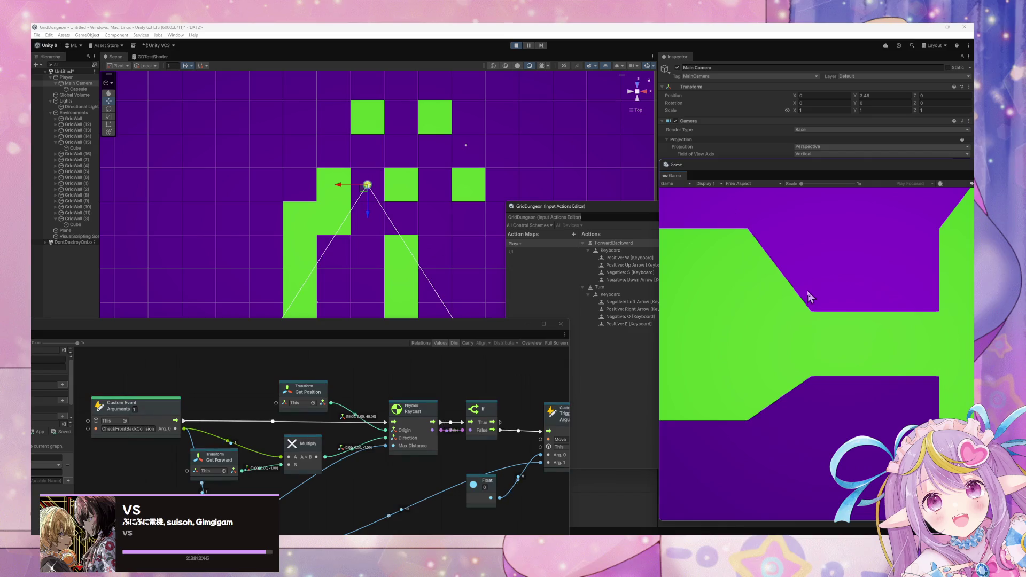
key("Right")
key("Left")
key("Up")
key("Up")
key("Up")
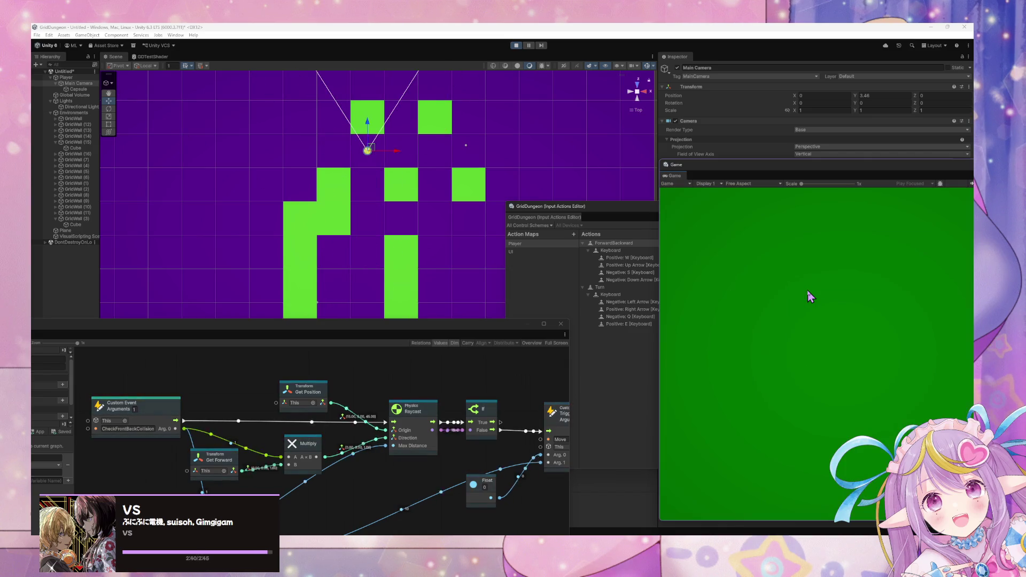
Move the player two cells down and back up, confirming it stops at the wall.
key("Right")
key("Right")
key("Left")
key("Left")
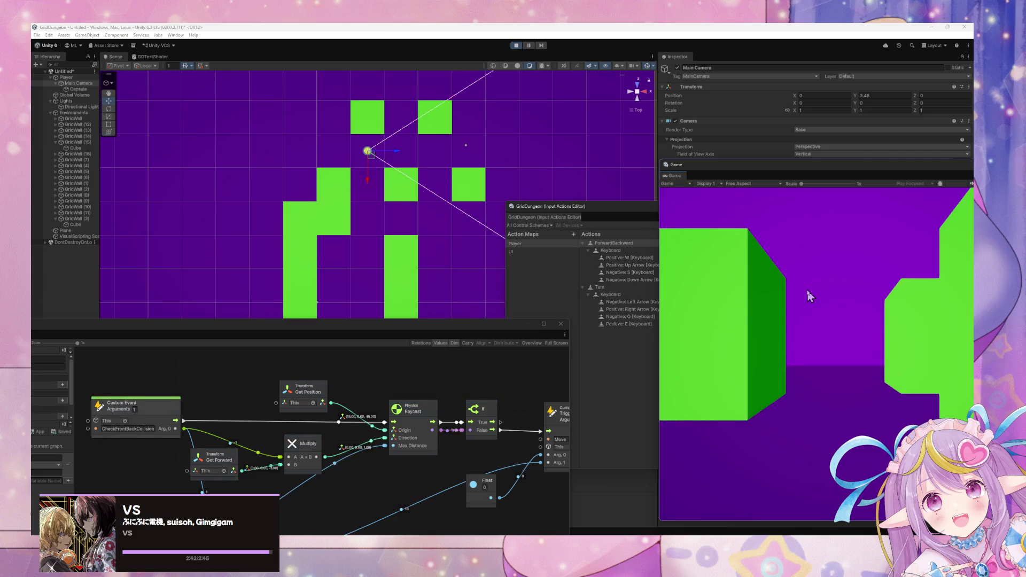
key("Right")
key("Right")
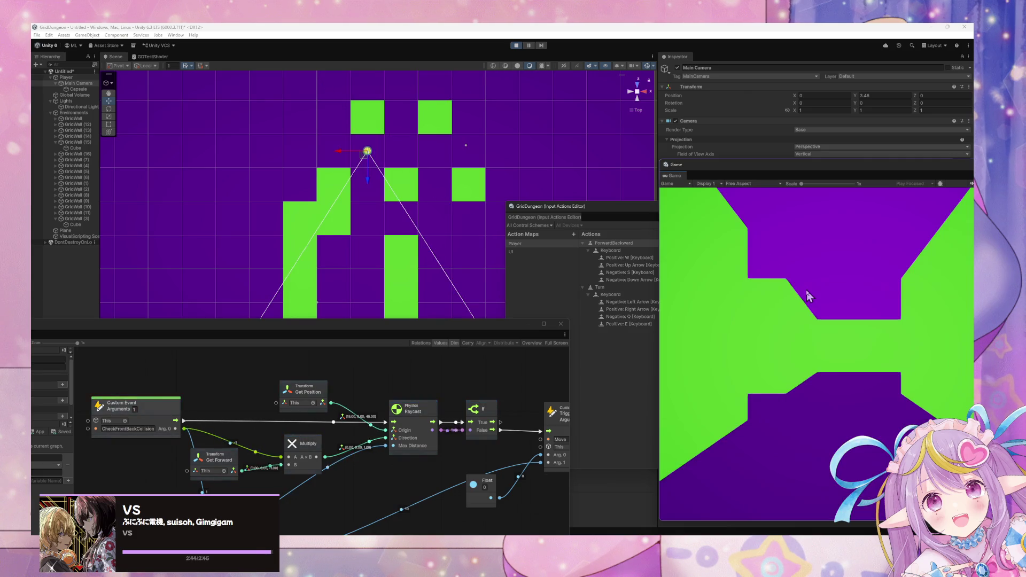
key("Left")
key("Left")
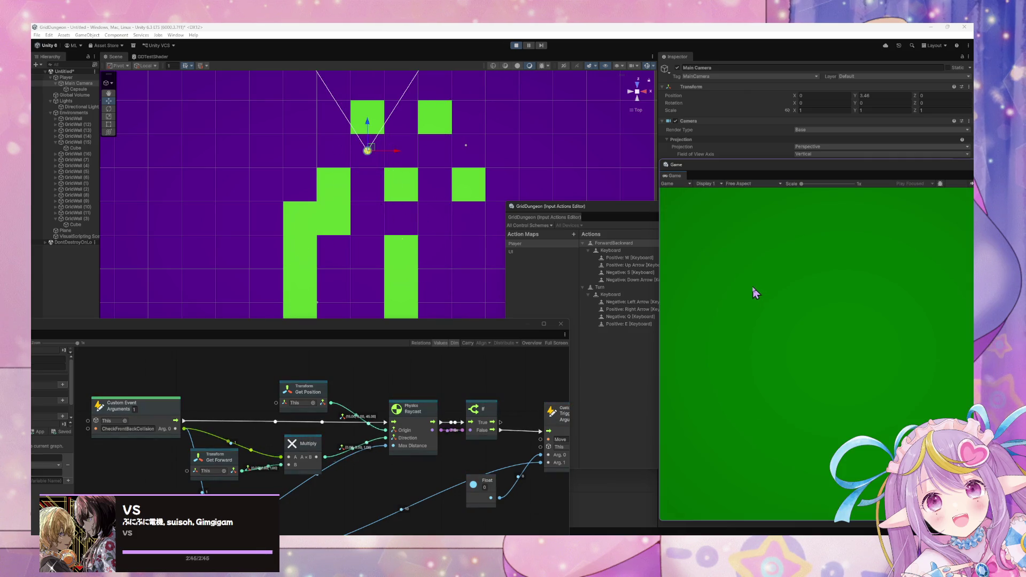
key("Left")
key("Left")
key("Up")
key("Up")
key("Left")
key("Left")
key("Up")
key("Up")
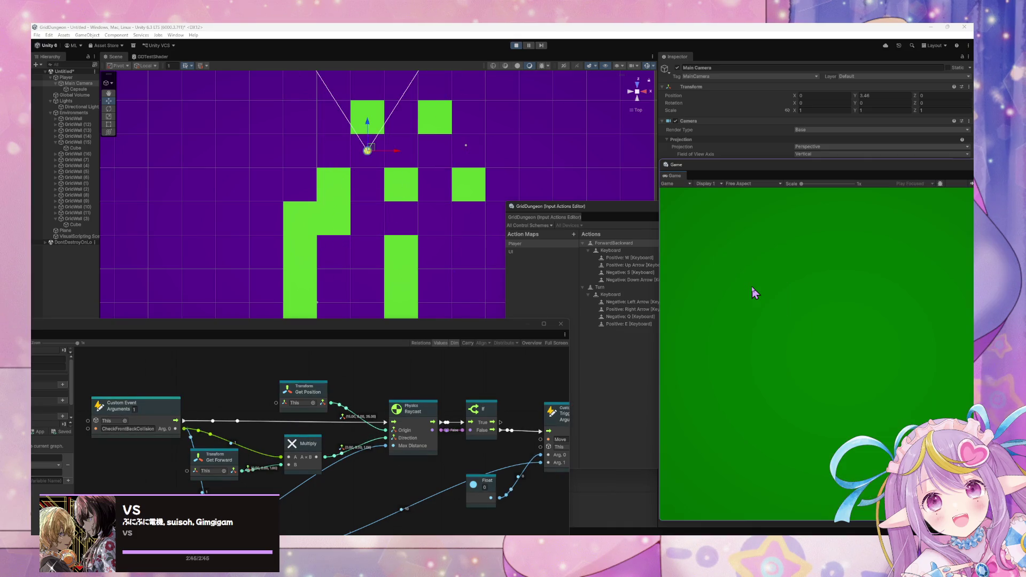
Enlarge the Script Graph window and delete the faded leftover nodes, including the old Translate.
double_click(470, 299)
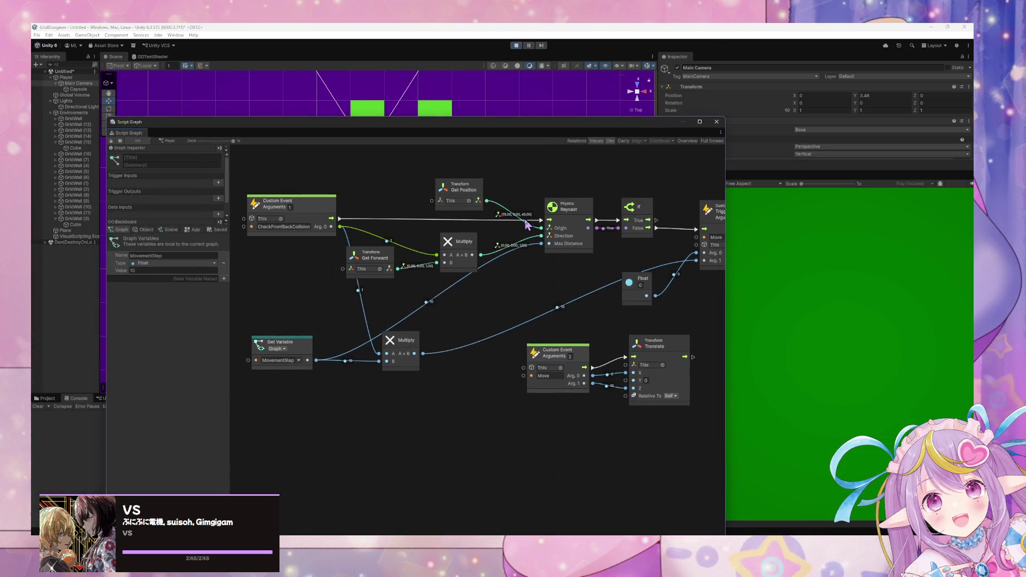
scroll(454, 342, "down", 3)
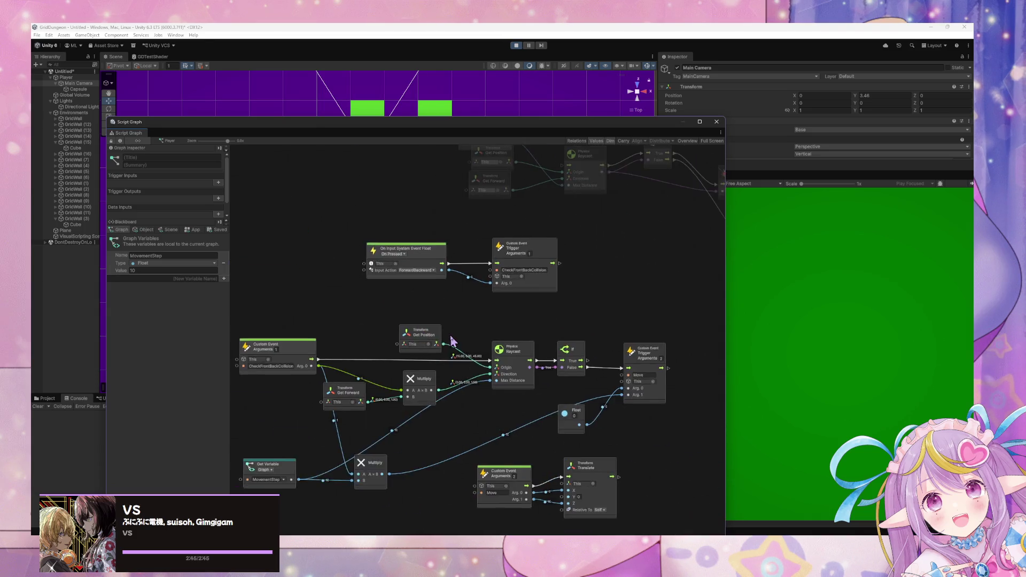
left_click_drag(443, 333, 390, 356)
left_click_drag(620, 316, 622, 242)
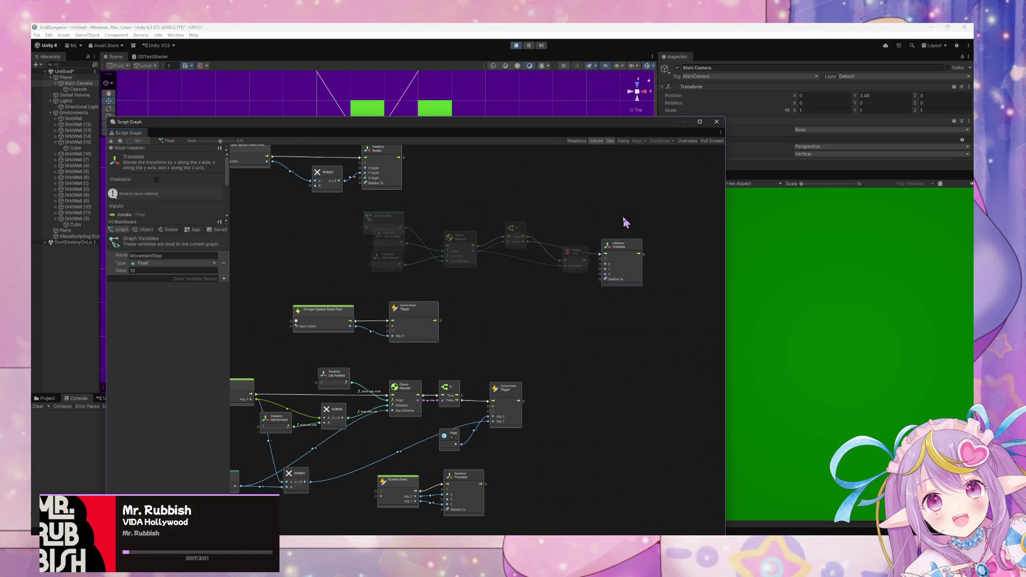
left_click_drag(372, 206, 645, 287)
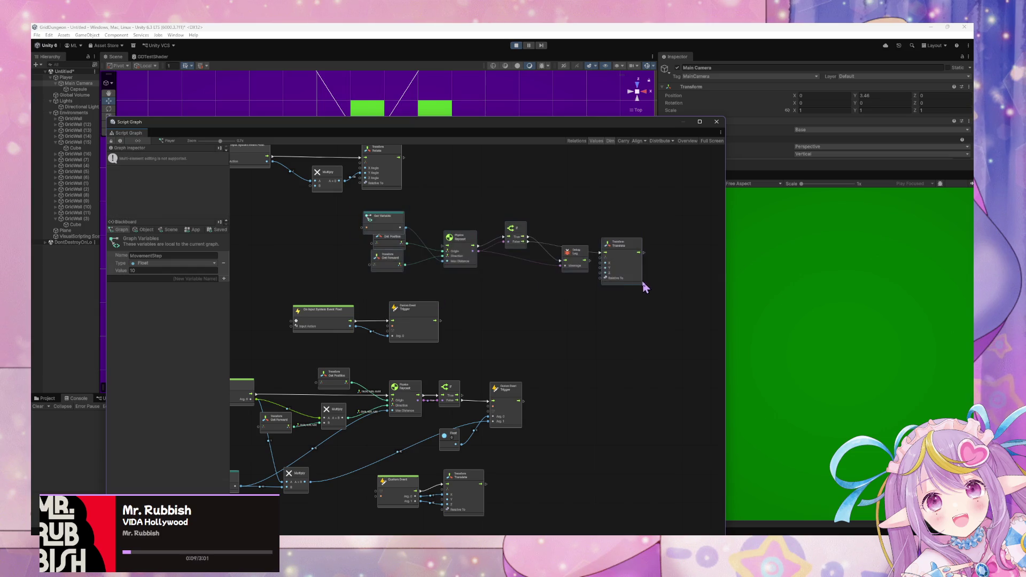
key("Delete")
left_click_drag(515, 318, 661, 255)
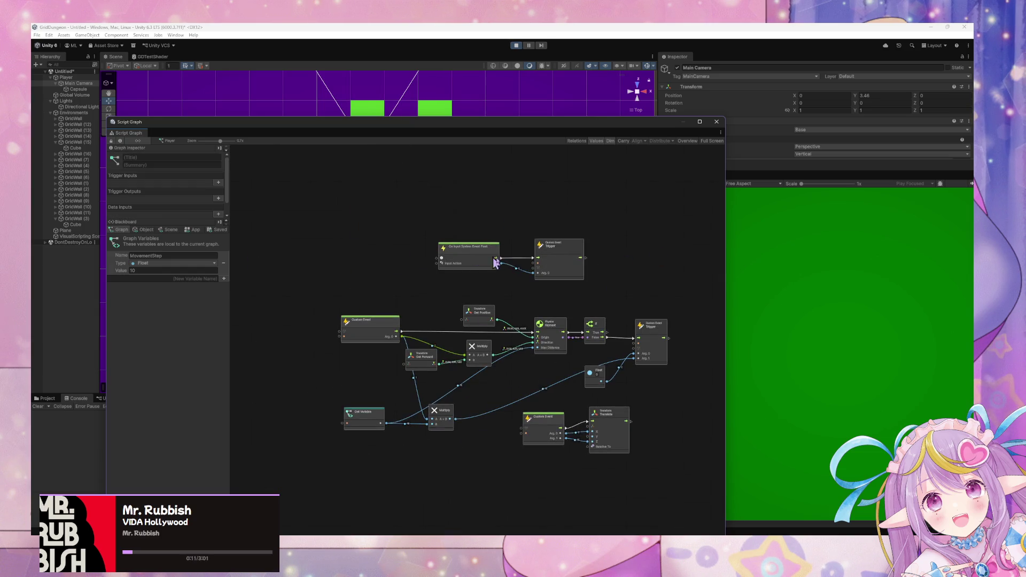
scroll(536, 305, "up", 4)
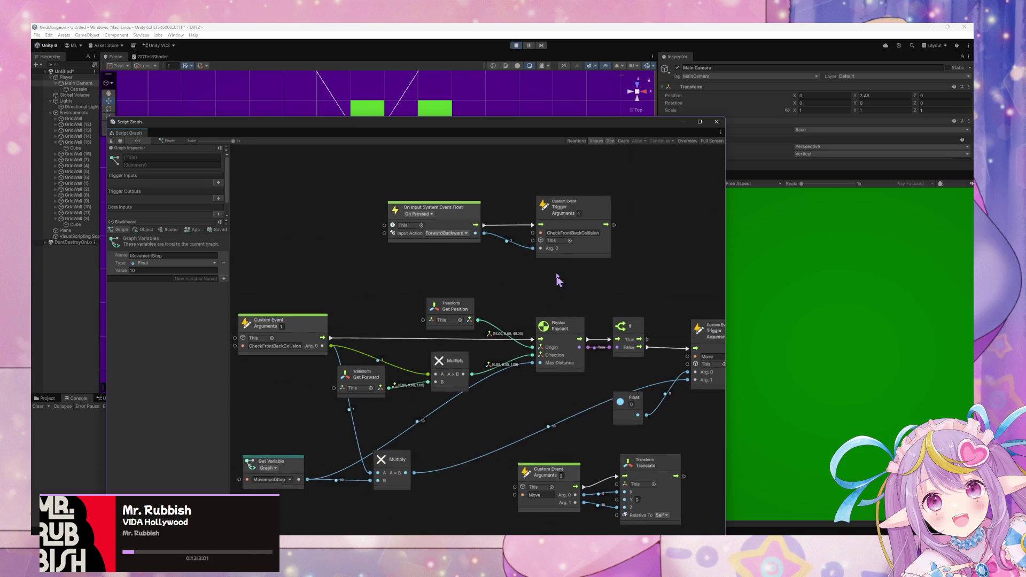
scroll(629, 256, "down", 2)
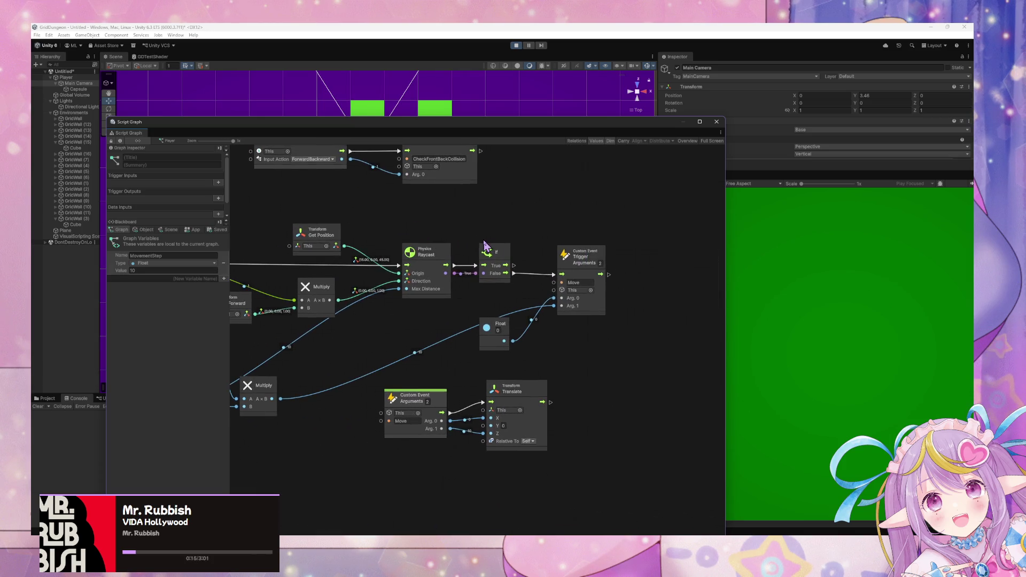
scroll(367, 311, "up", 2)
Set the custom event's argument count to 2 and shorten its name to CheckCollision.
left_click(347, 281)
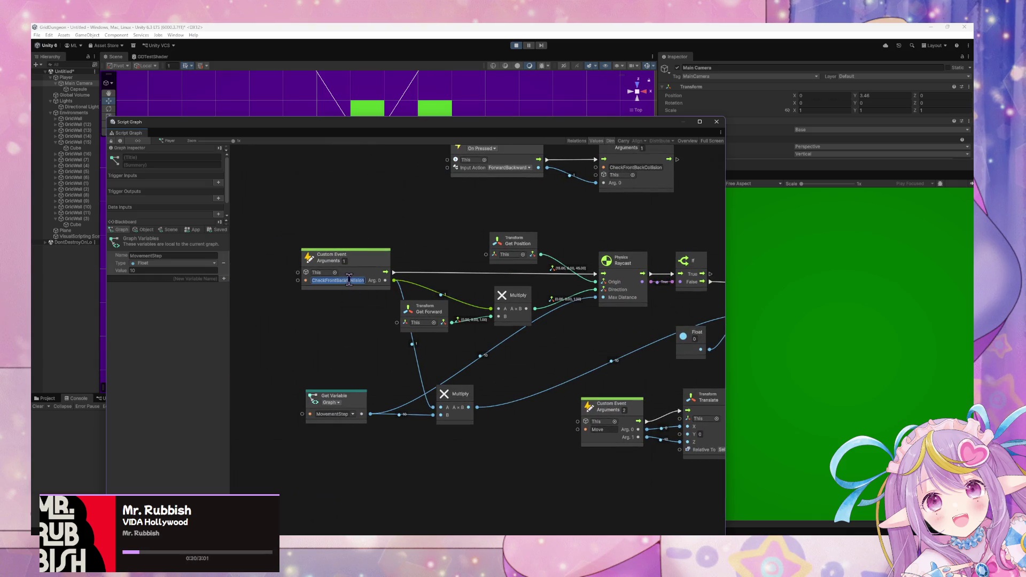
left_click(480, 353)
left_click(344, 261)
type("2")
key("Return")
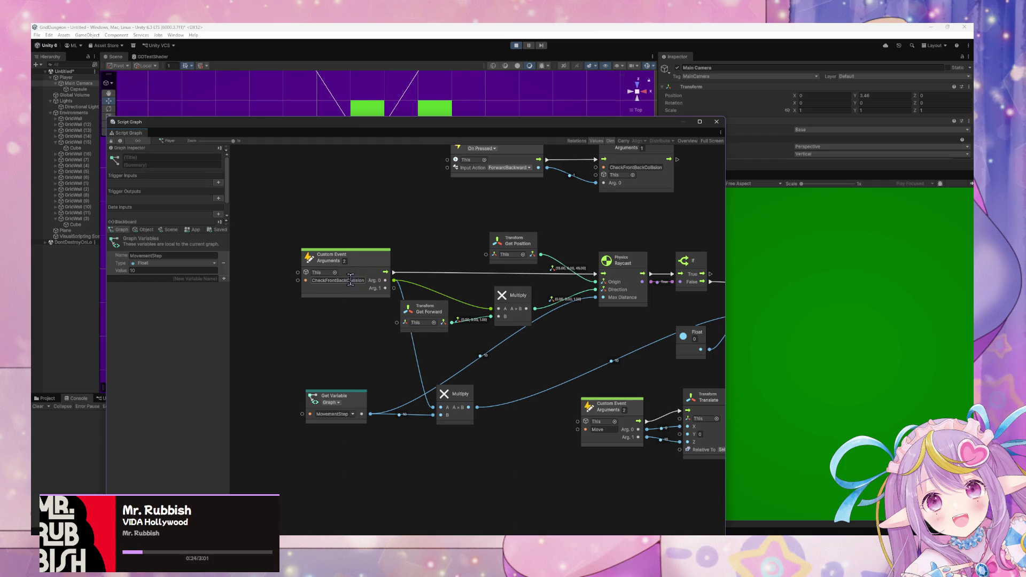
left_click(351, 280)
key("End")
key("BackSpace")
key("BackSpace")
key("BackSpace")
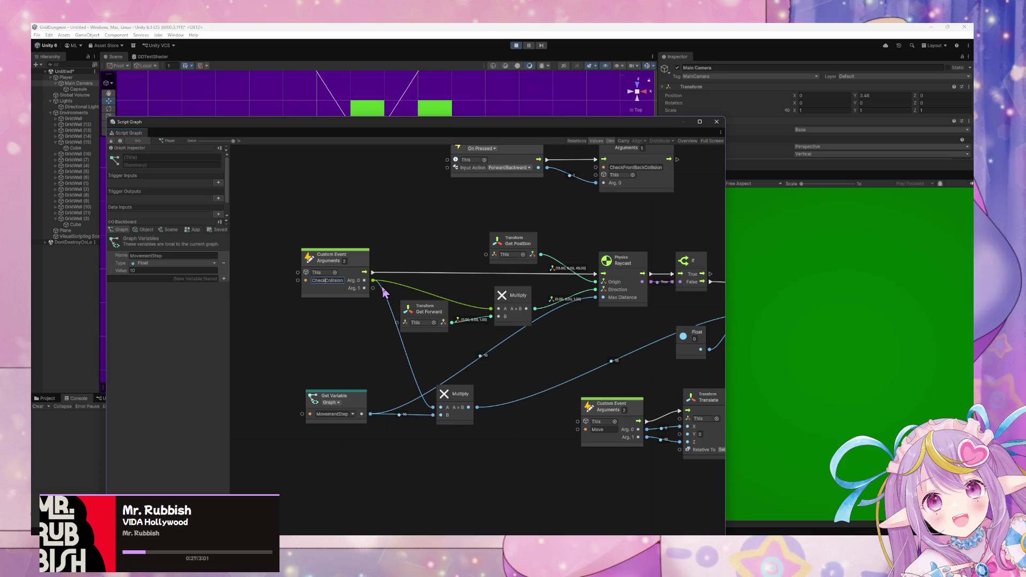
Connect the custom event's Arg. 1 to the Multiply node's B input.
left_click(434, 312)
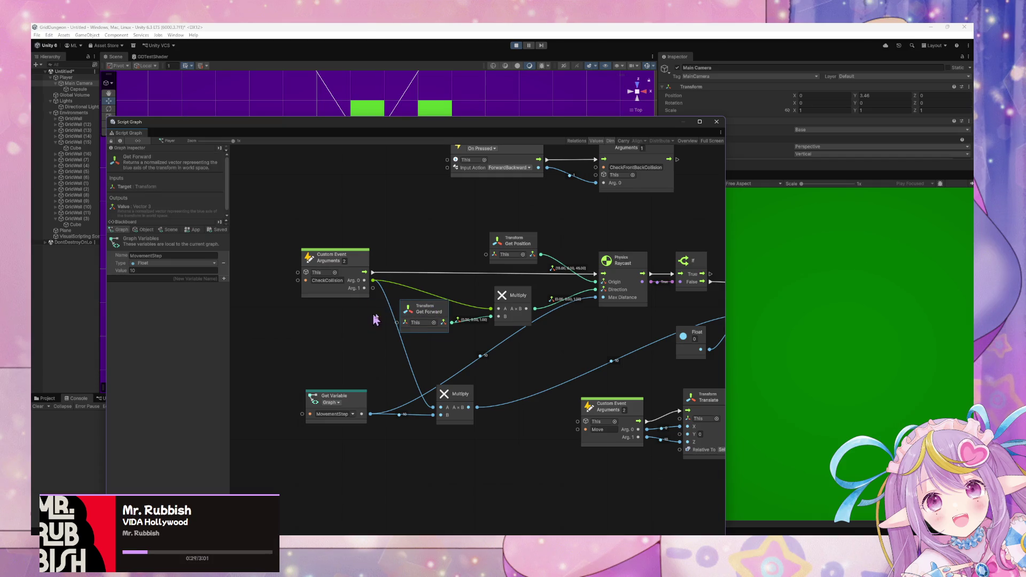
left_click_drag(417, 313, 332, 332)
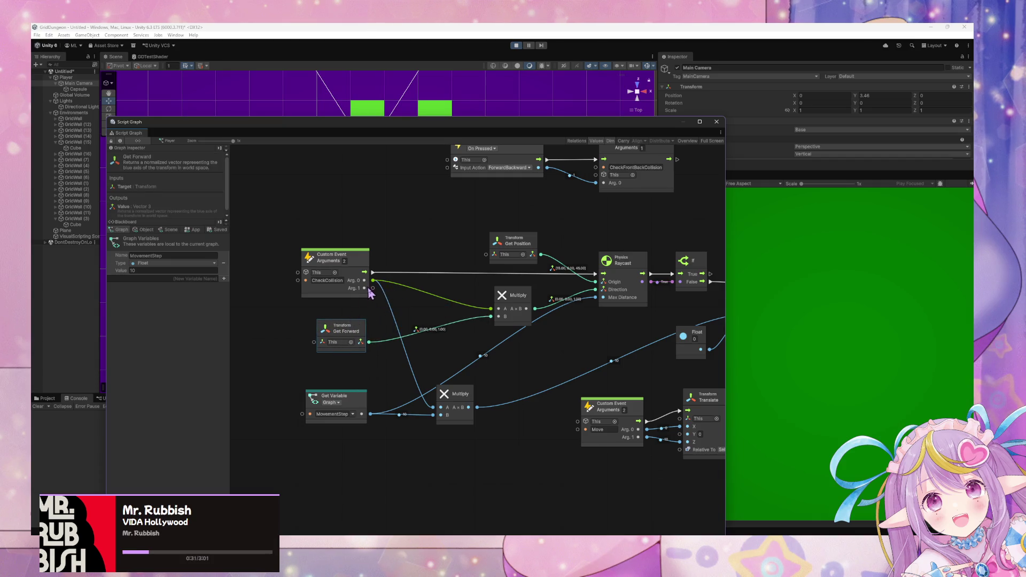
left_click_drag(373, 288, 488, 320)
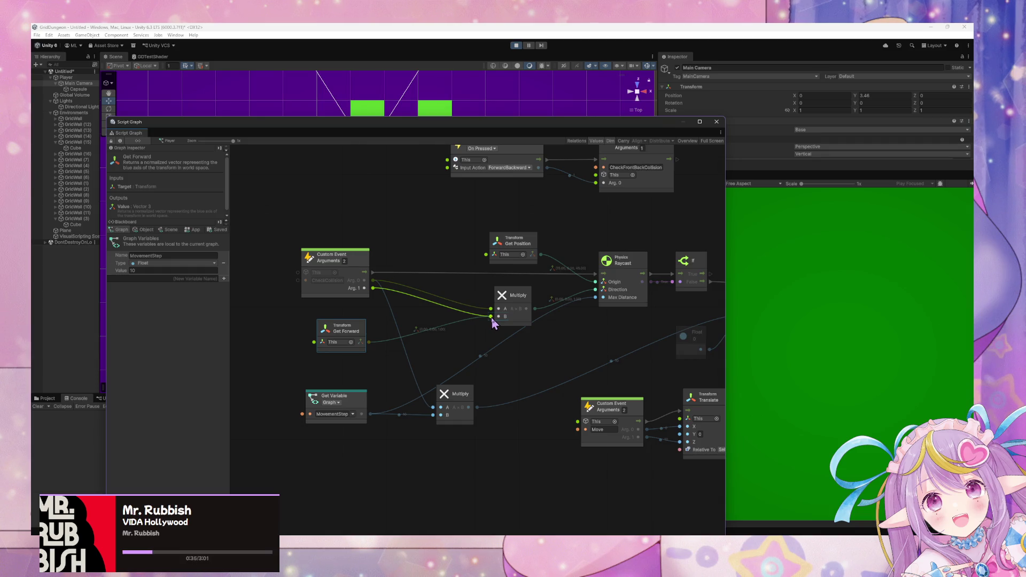
left_click_drag(494, 323, 491, 318)
Rename the trigger to CheckCollision, give it 2 arguments and pass Get Forward into Arg. 1.
scroll(455, 325, "up", 5)
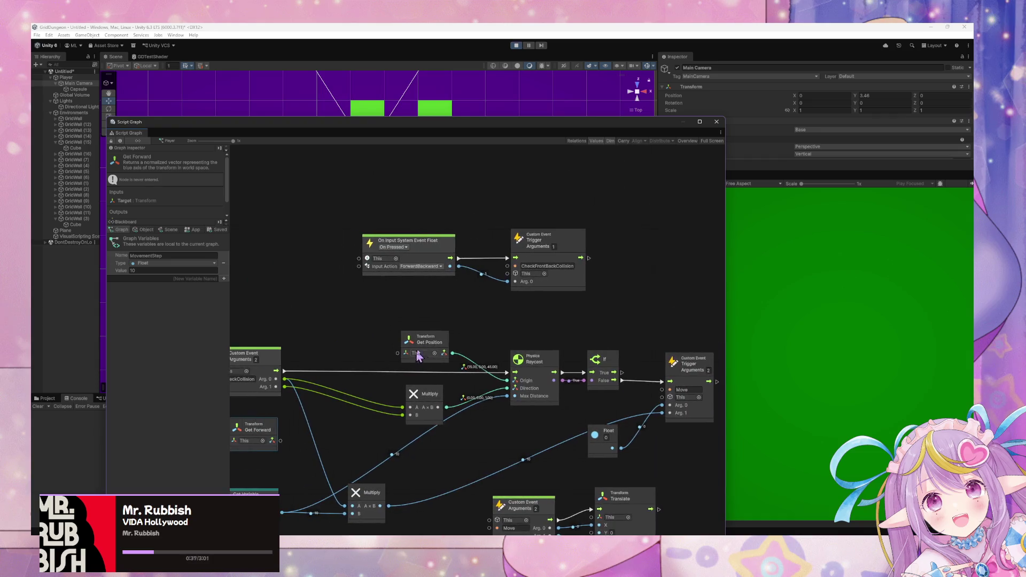
double_click(561, 266)
left_click(566, 266)
key("BackSpace")
key("BackSpace")
key("BackSpace")
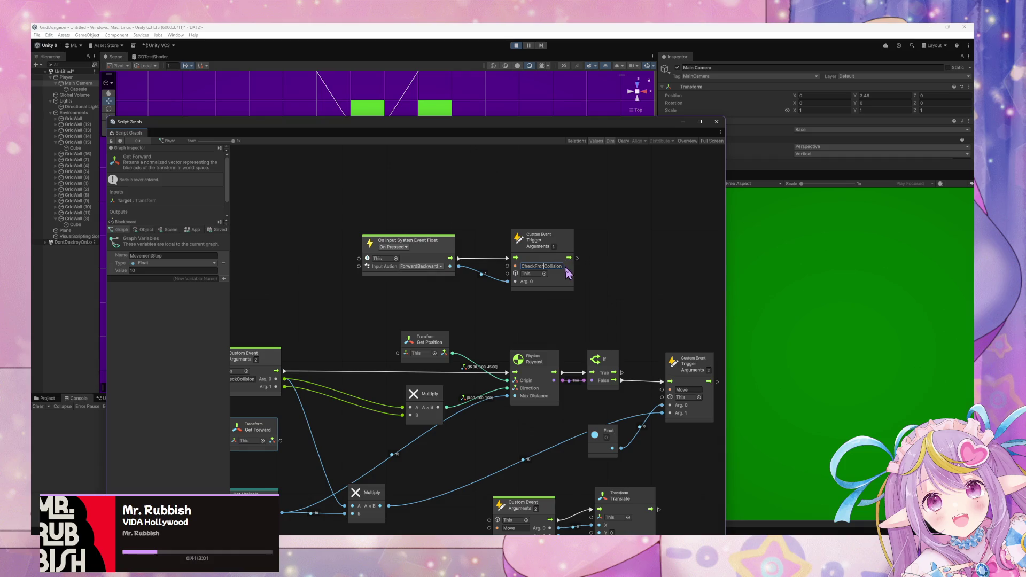
left_click_drag(418, 352, 521, 302)
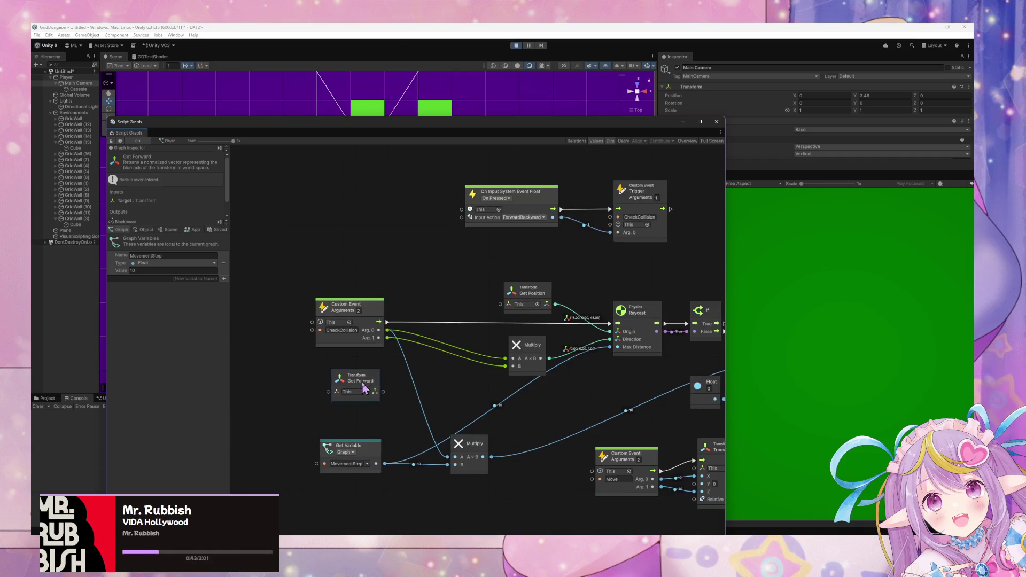
mouse_move(363, 380)
left_mouse_down()
mouse_move(535, 241)
mouse_move(609, 240)
left_mouse_up()
type("2")
key("Return")
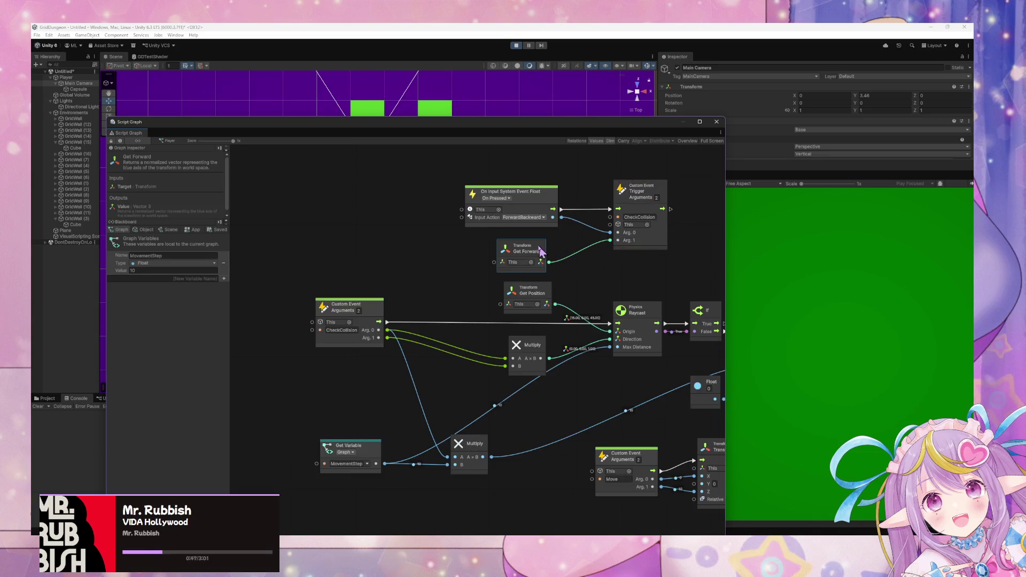
left_click_drag(529, 190, 529, 168)
left_click_drag(531, 251, 545, 223)
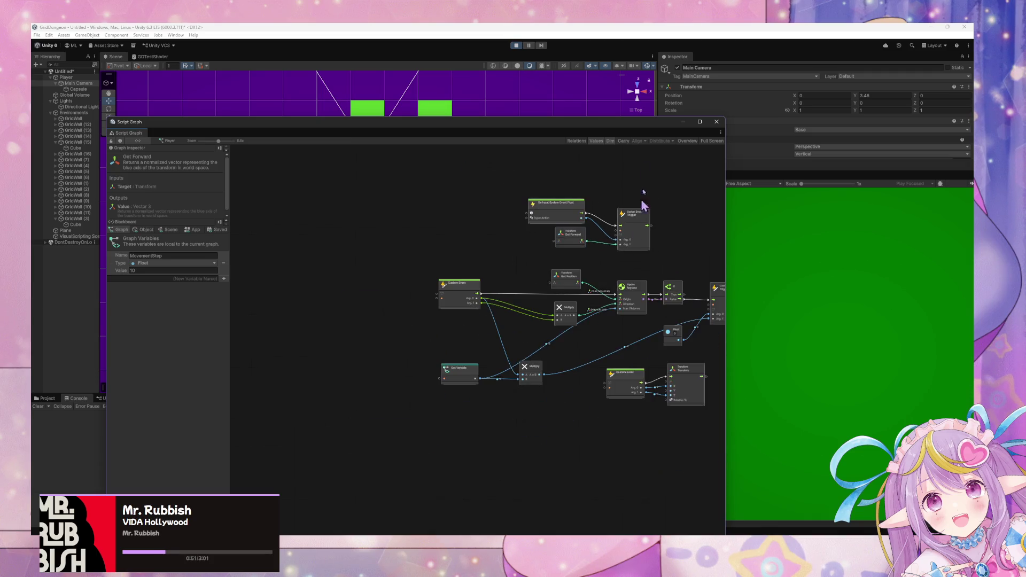
Restore the graph window and walk the player around the grid using W, Q and E.
double_click(614, 127)
key("e")
key("e")
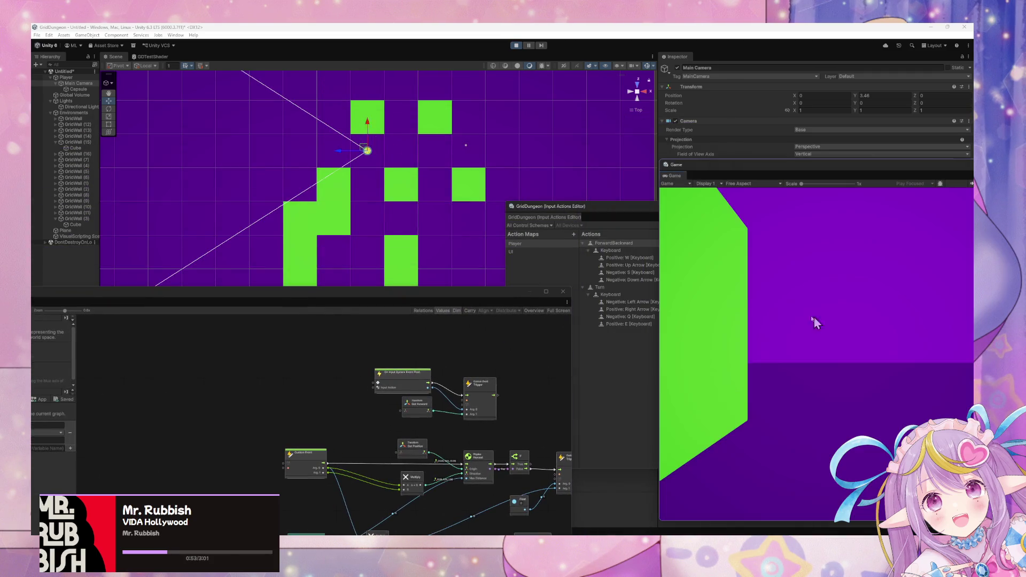
key("w")
key("e")
key("e")
key("e")
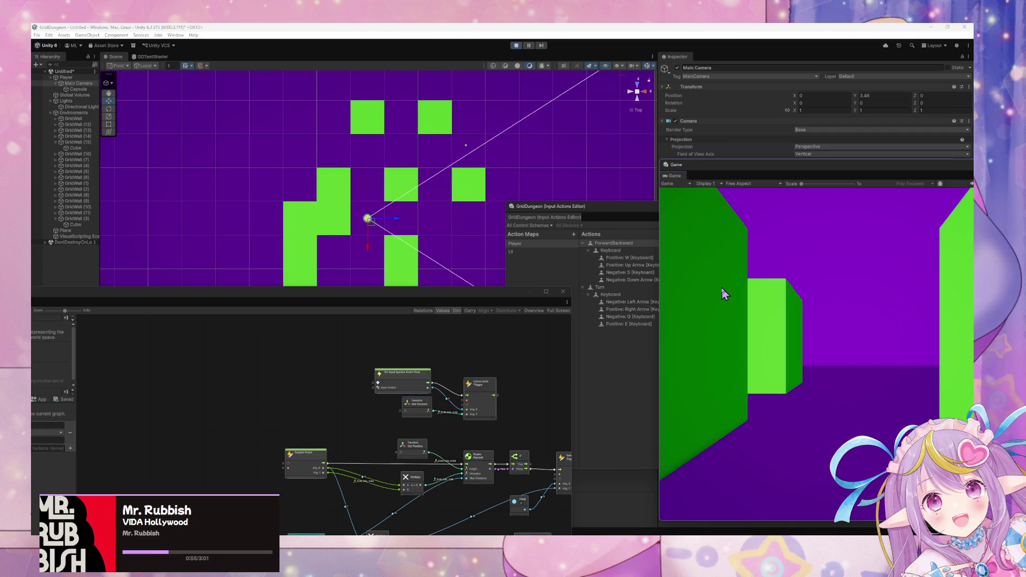
key("w")
key("w")
key("q")
key("w")
key("w")
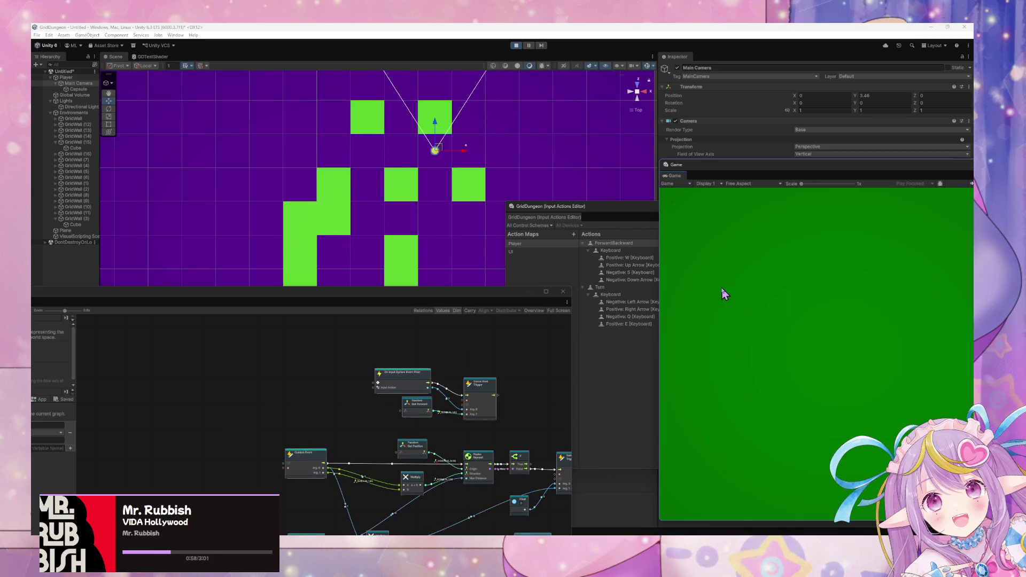
key("q")
key("w")
key("w")
key("q")
key("w")
key("w")
key("w")
key("e")
key("e")
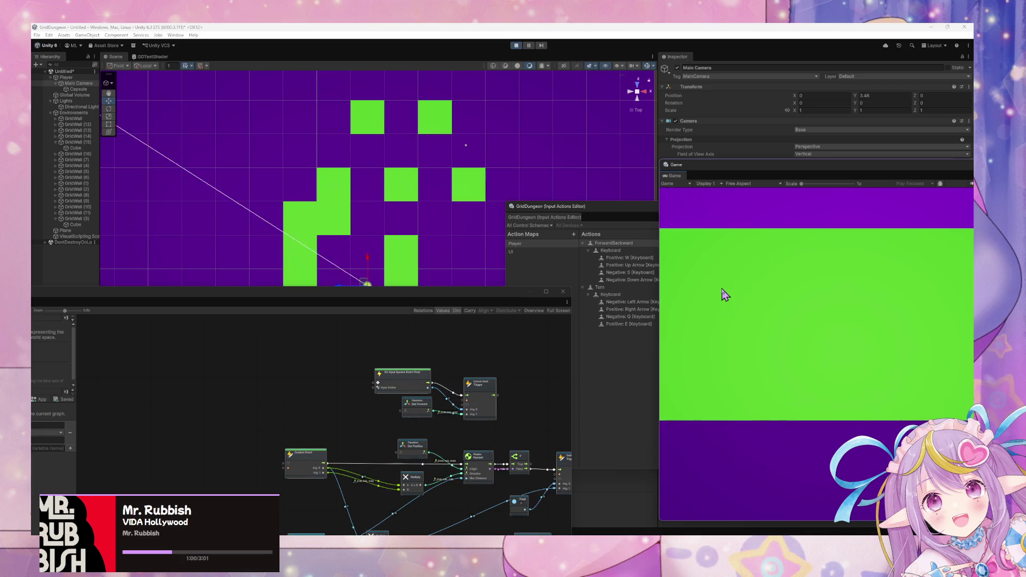
key("w")
key("w")
key("w")
key("q")
key("w")
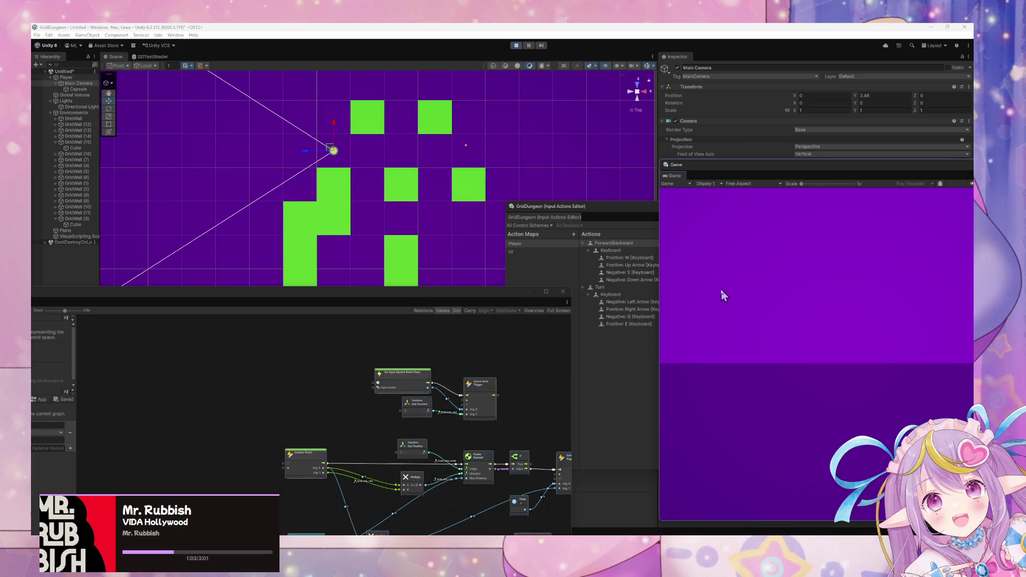
key("e")
key("w")
key("w")
key("e")
key("w")
key("w")
key("e")
key("w")
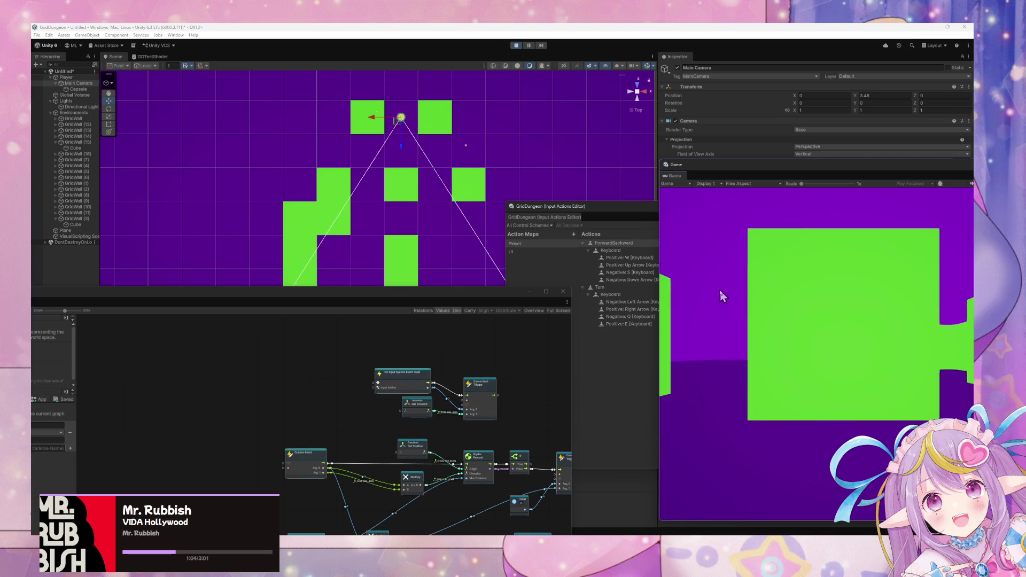
Keep turning and walking through the green-walled corridors, mostly two cells at a time.
key("w")
key("e")
key("w")
key("q")
key("w")
key("w")
key("e")
key("e")
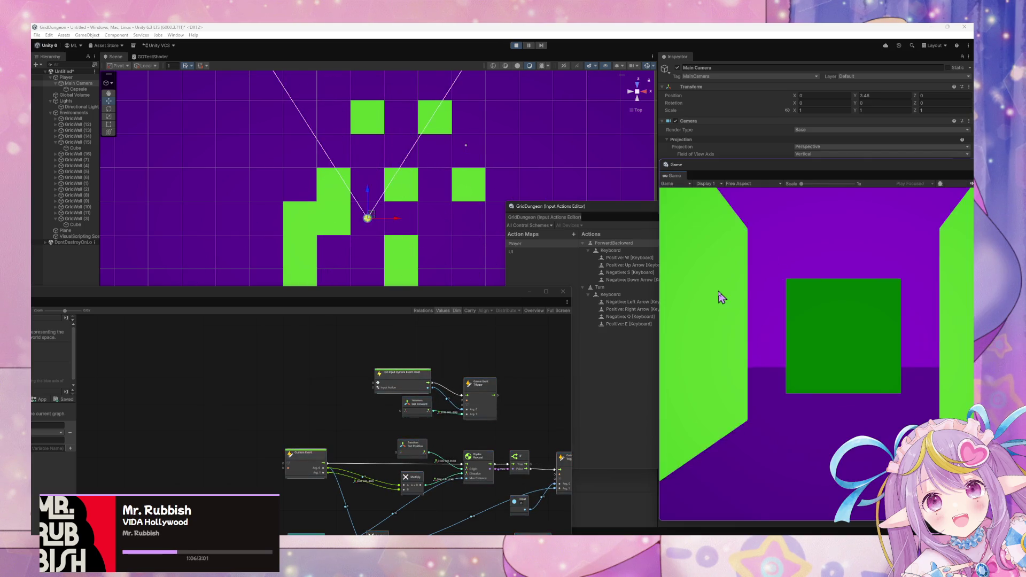
key("w")
key("w")
key("e")
key("w")
key("w")
key("e")
key("w")
key("w")
key("q")
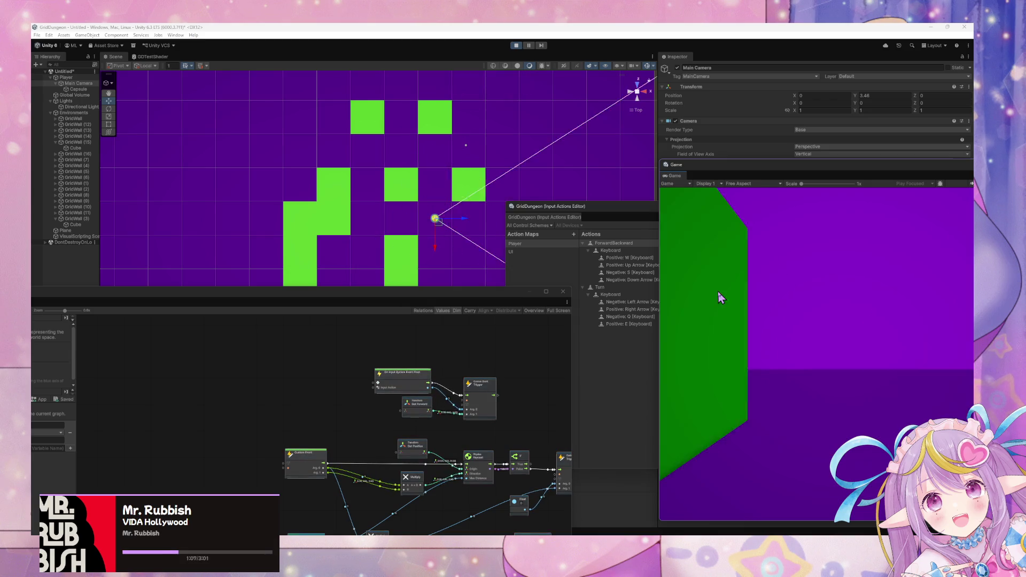
key("q")
key("w")
key("w")
key("q")
key("w")
key("w")
key("q")
key("w")
key("w")
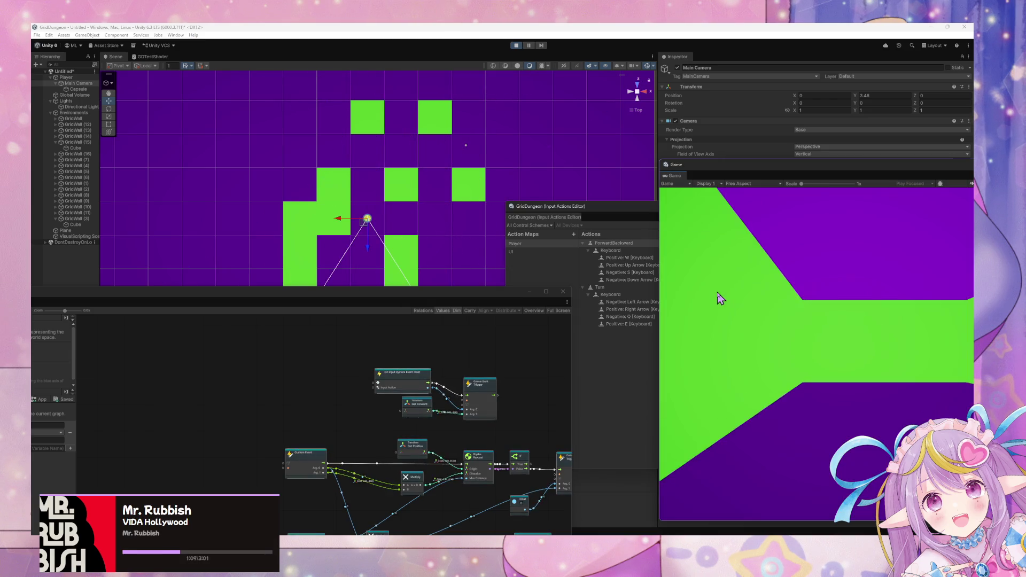
key("q")
key("w")
key("w")
key("e")
key("e")
key("e")
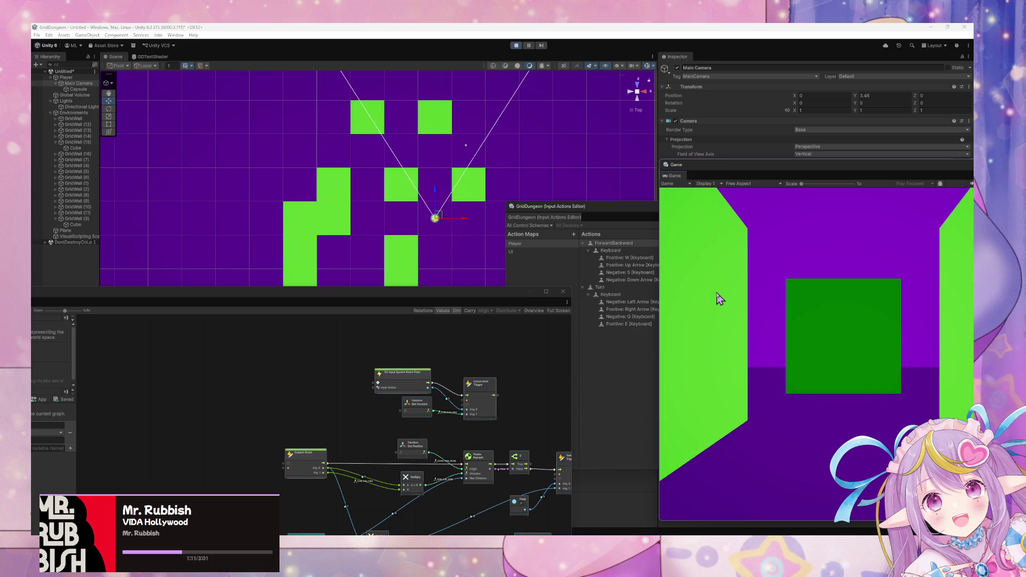
Finish the walk near the top row, stopping with a wall filling the game view.
key("w")
key("w")
key("e")
key("w")
key("w")
key("e")
key("w")
key("w")
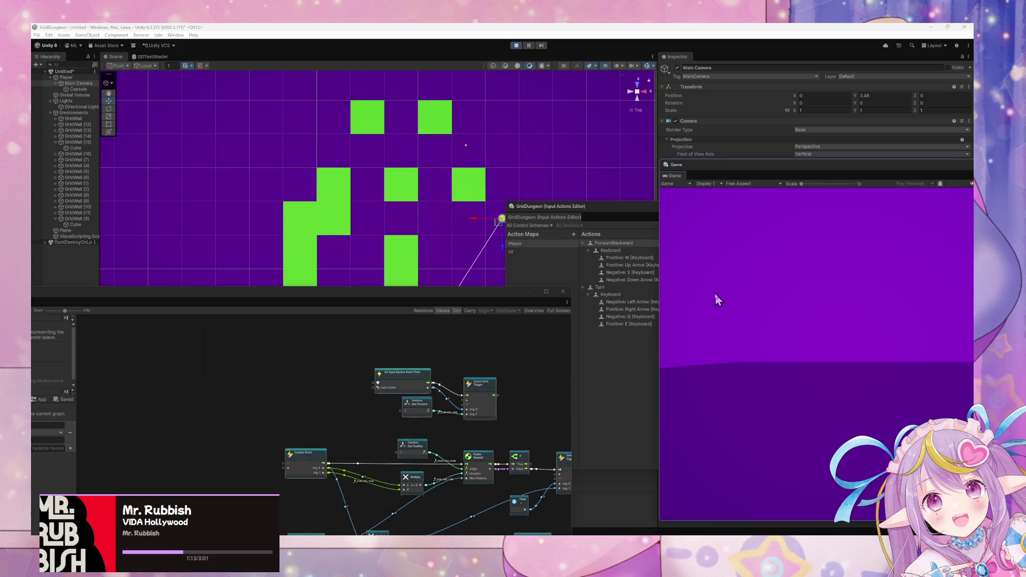
key("e")
key("w")
key("w")
key("e")
key("w")
key("w")
key("q")
key("w")
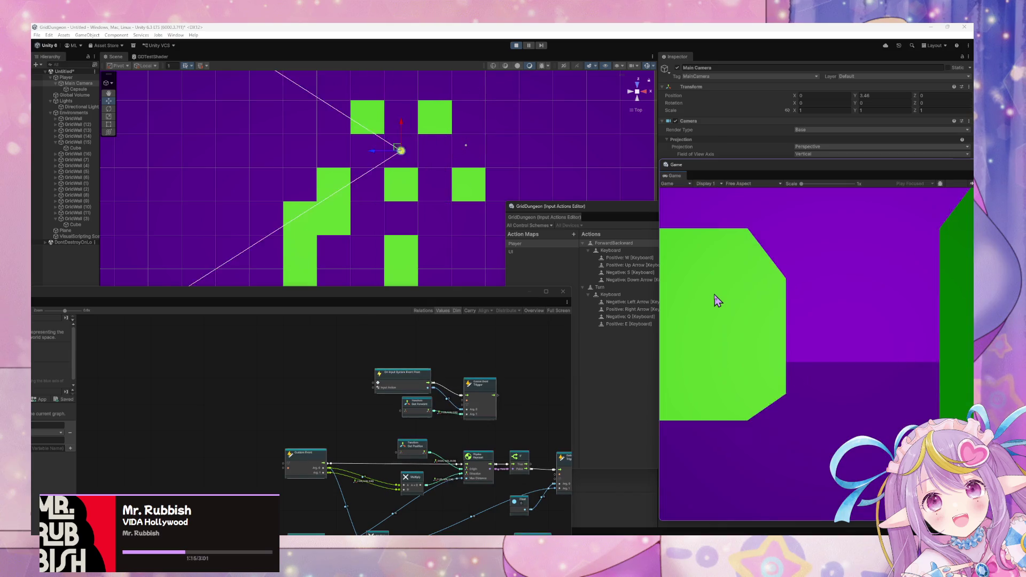
key("w")
key("q")
key("w")
key("w")
key("e")
key("e")
key("w")
key("w")
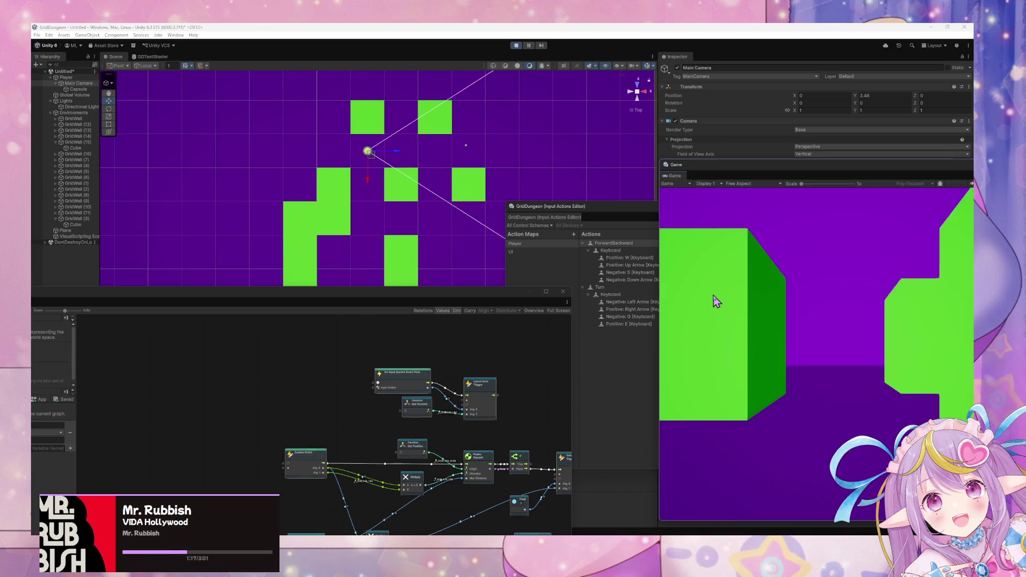
key("e")
key("w")
key("w")
key("e")
key("w")
key("w")
key("w")
key("w")
key("e")
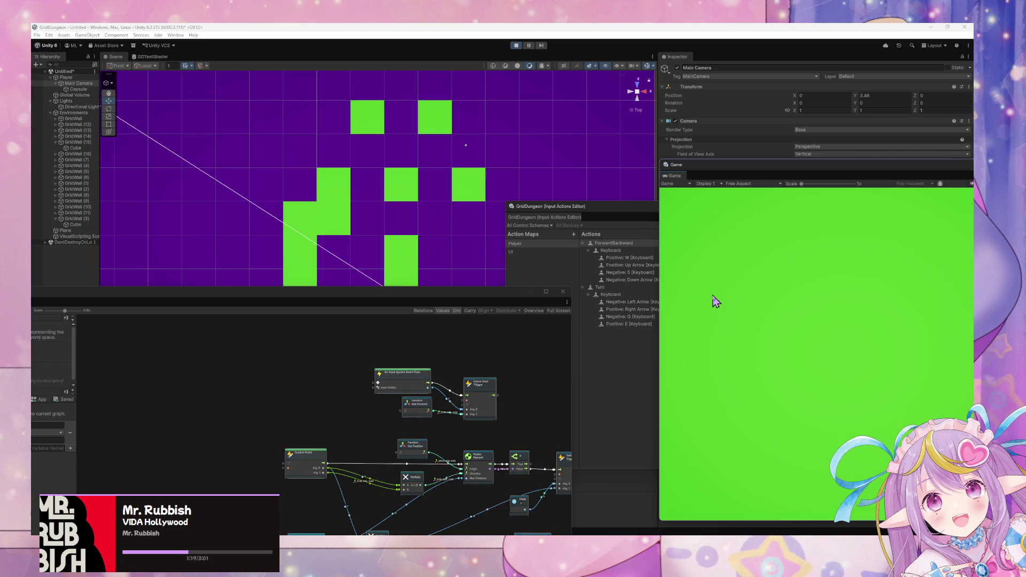
key("e")
key("w")
key("w")
key("q")
key("w")
key("w")
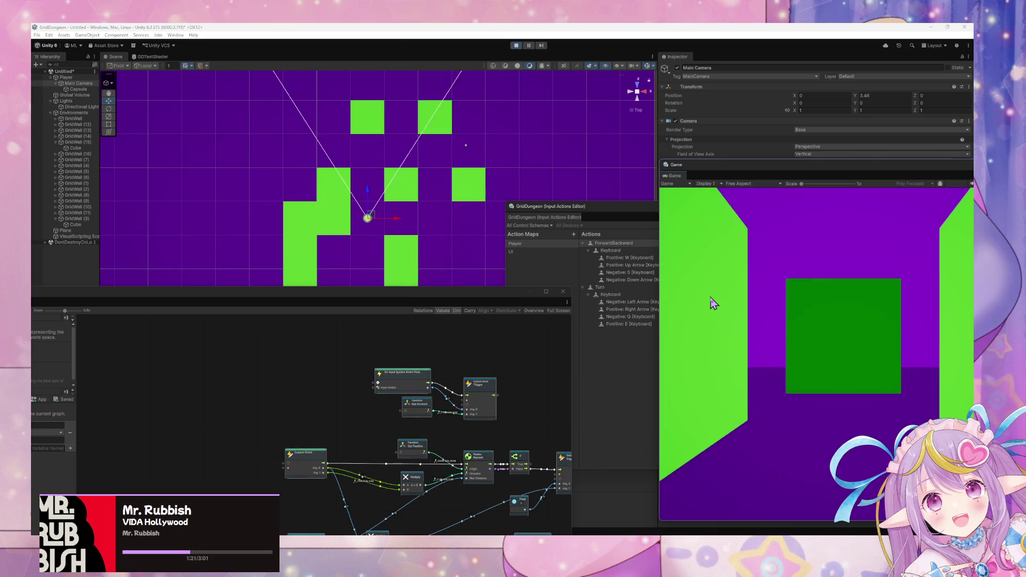
key("e")
key("w")
key("w")
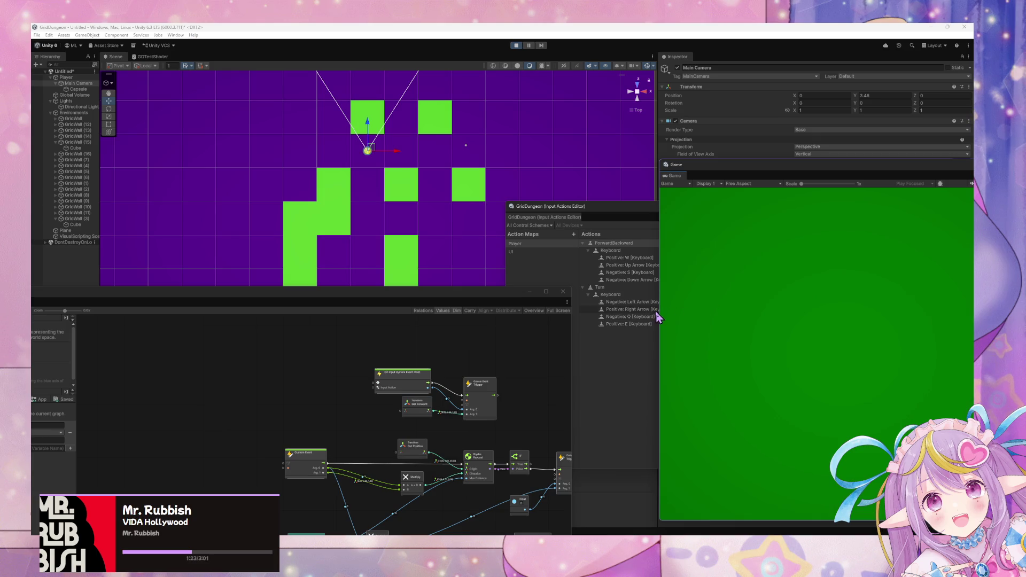
Resize and zoom the Script Graph, then drag it aside to reveal the Scene and Project panels.
mouse_move(492, 287)
left_mouse_down()
mouse_move(491, 248)
mouse_move(600, 134)
left_mouse_up()
scroll(495, 301, "up", 3)
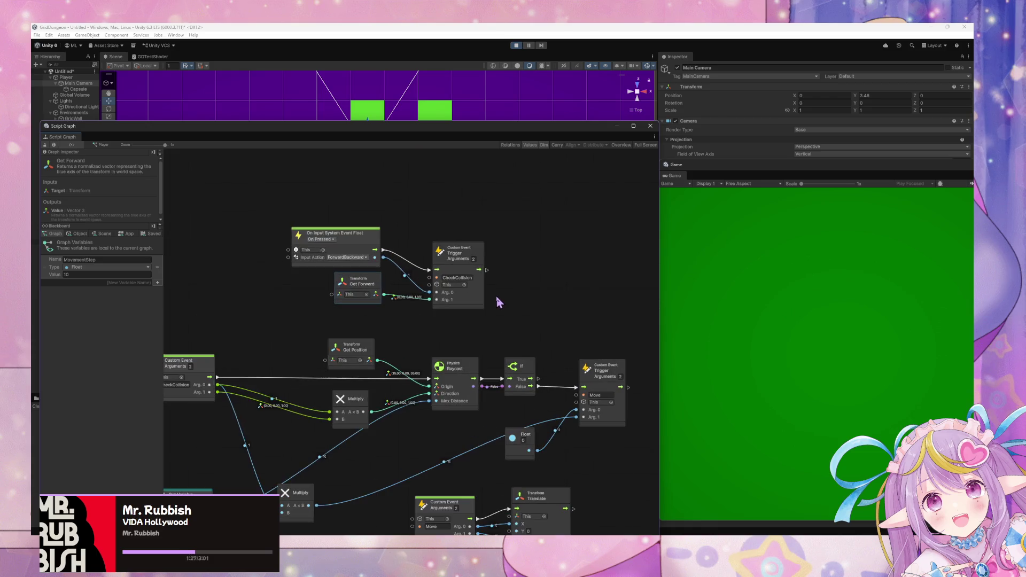
mouse_move(374, 138)
left_mouse_down()
mouse_move(838, 241)
mouse_move(736, 220)
left_mouse_up()
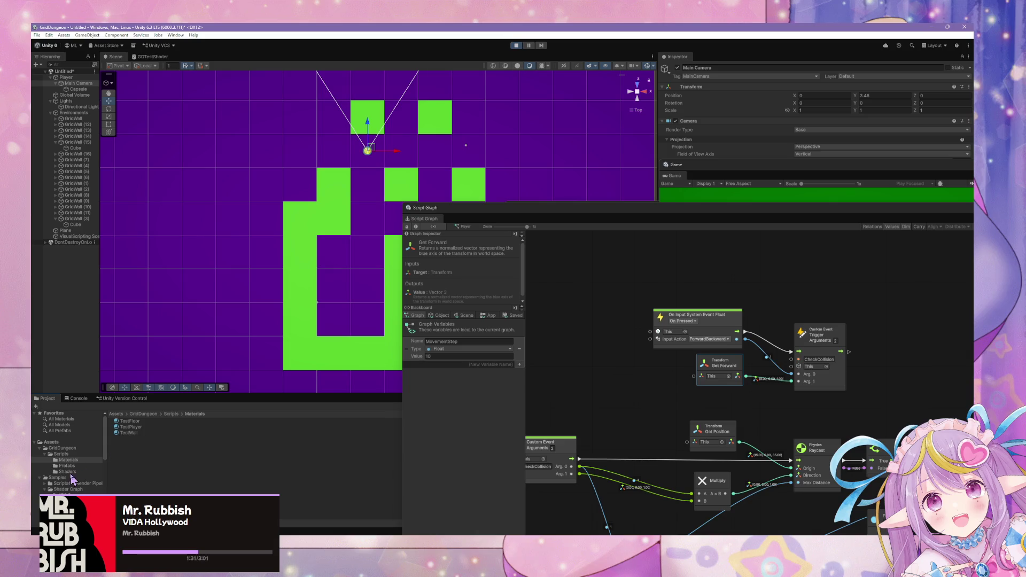
Open the GridDungeon input actions from the Scripts folder and add a LeftRight action.
left_click(72, 455)
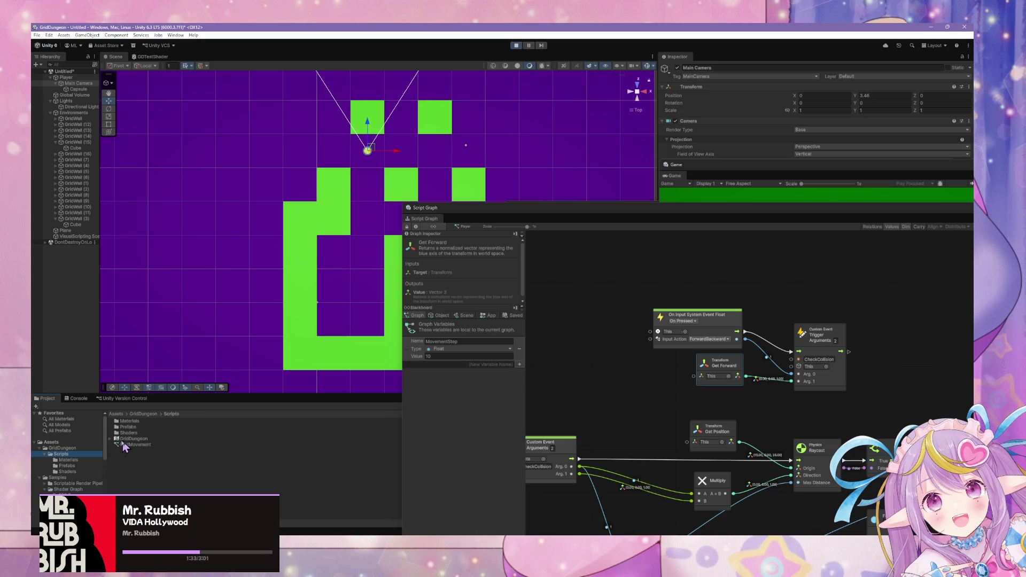
double_click(127, 440)
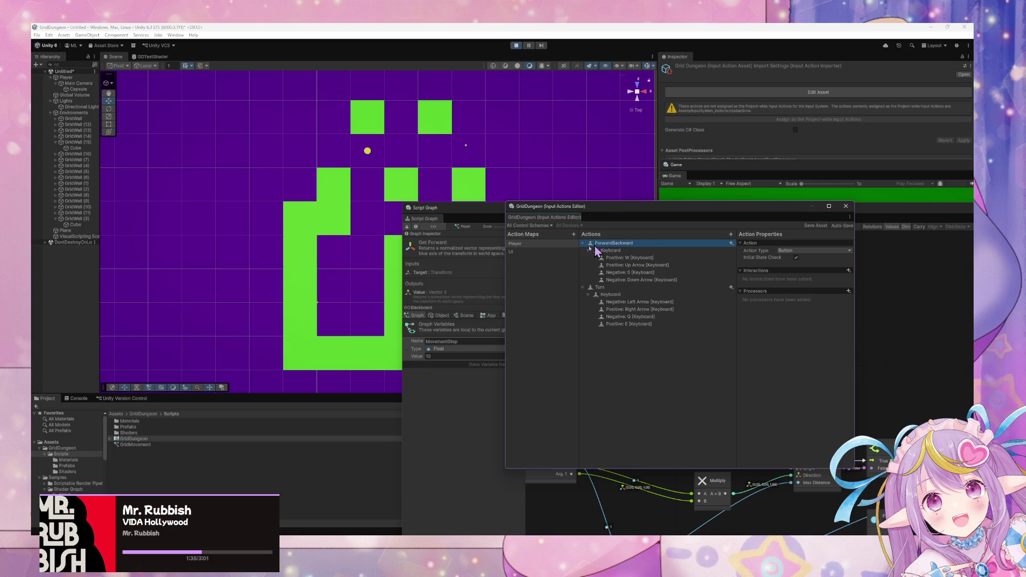
left_click(730, 234)
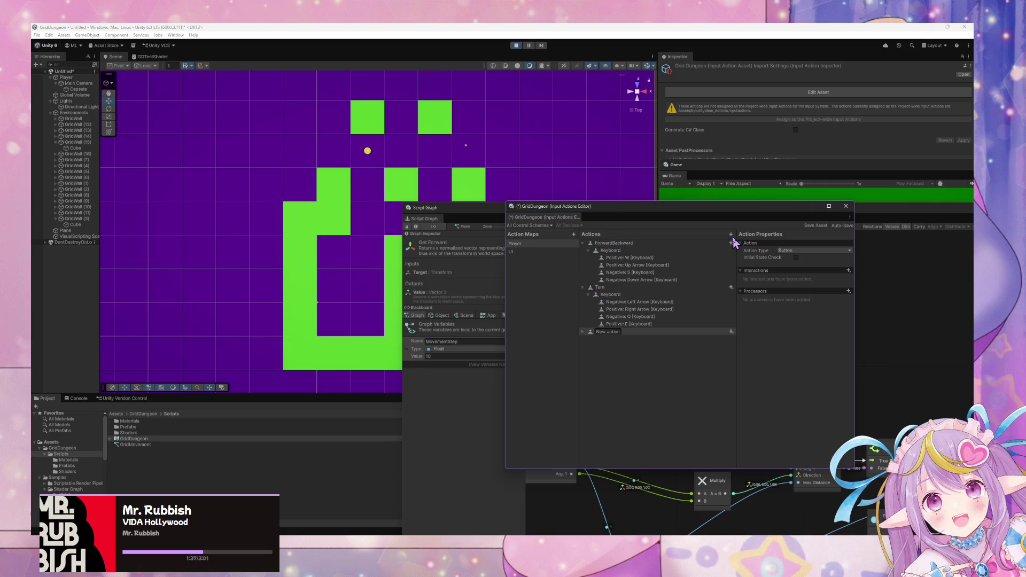
type("LeftRight")
key("Return")
Duplicate the Keyboard 1D Axis composite under LeftRight and delete its empty binding.
right_click(629, 257)
left_click(671, 273)
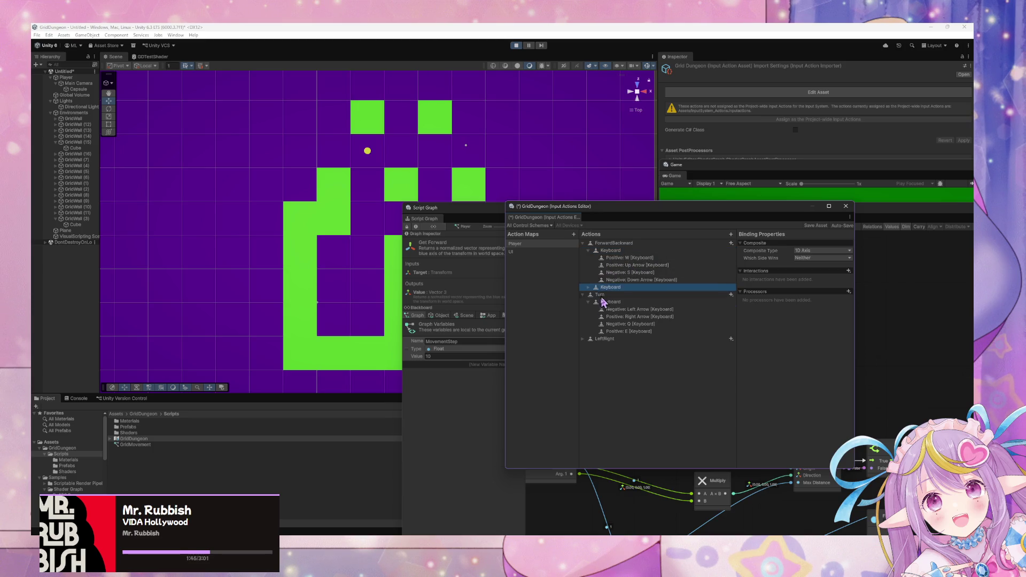
left_click_drag(601, 345, 590, 346)
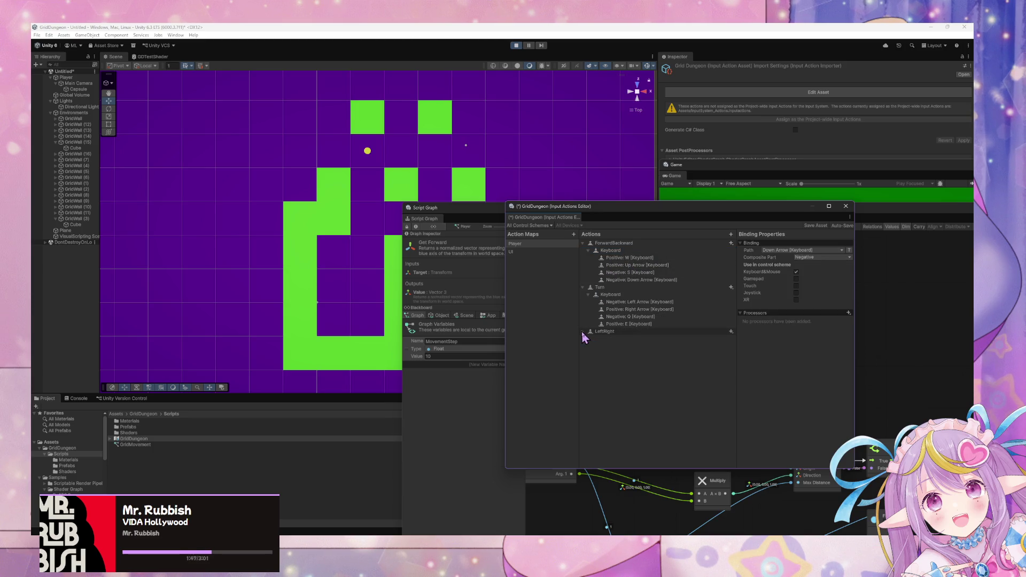
left_click(599, 345)
right_click(617, 339)
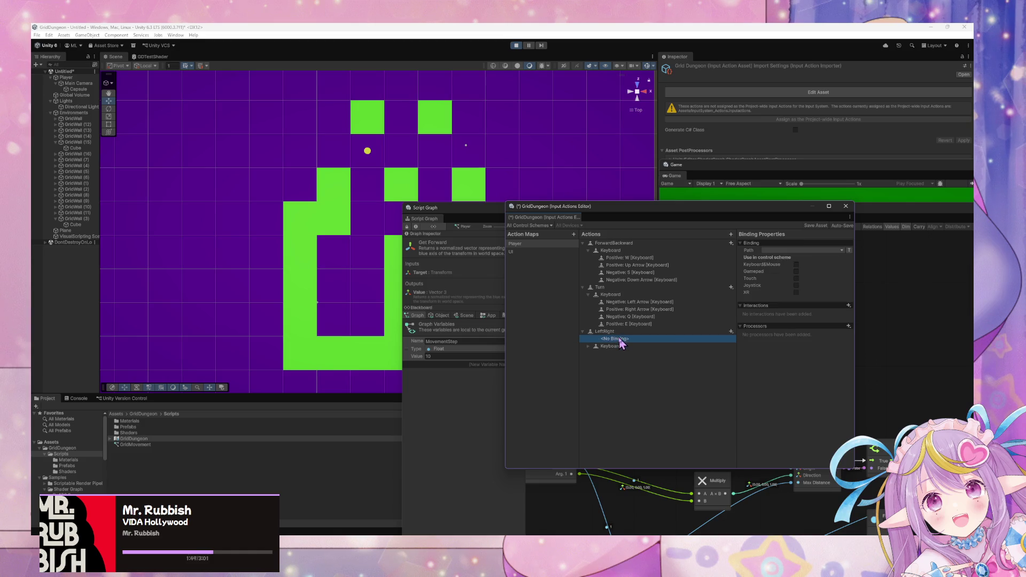
left_click(659, 358)
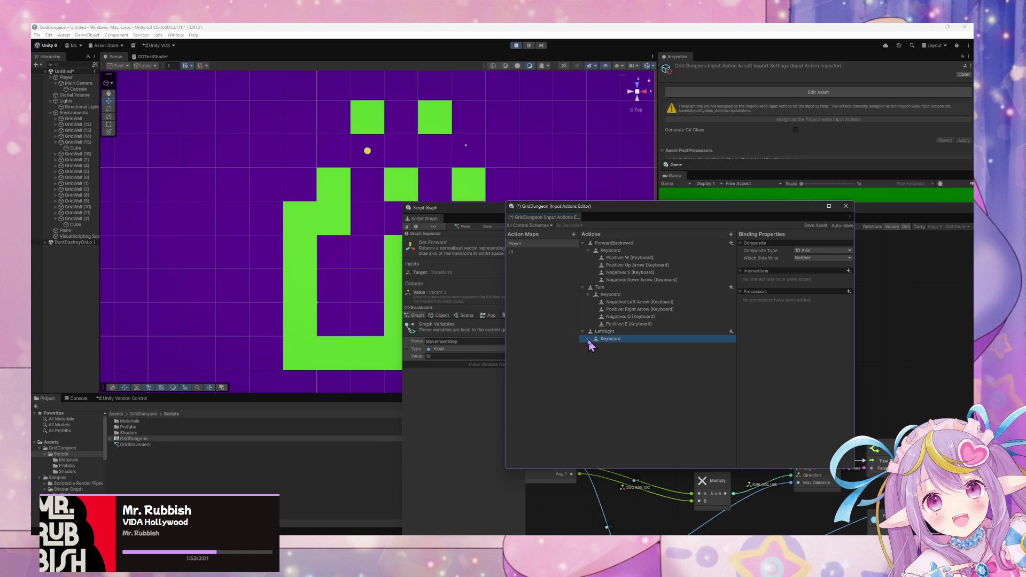
Expand LeftRight's Keyboard composite and rebind its first positive binding from W to D.
left_click(589, 341)
left_click(661, 349)
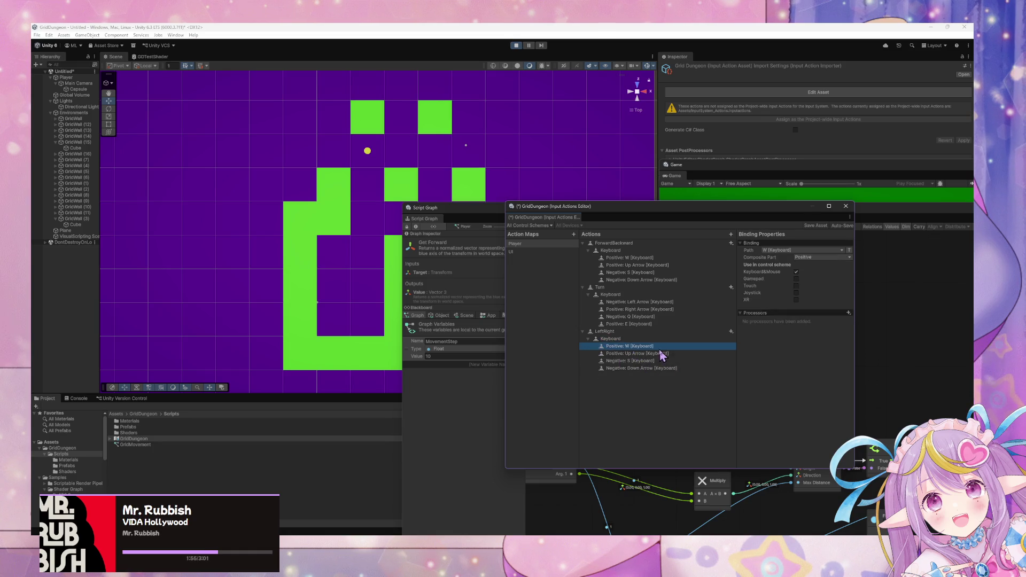
left_click(786, 250)
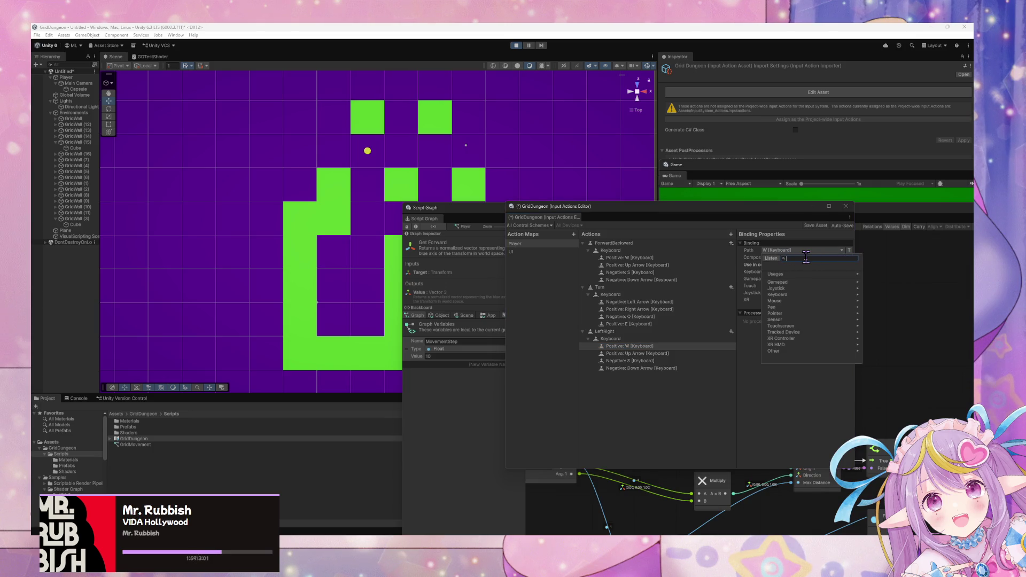
left_click(770, 258)
key("d")
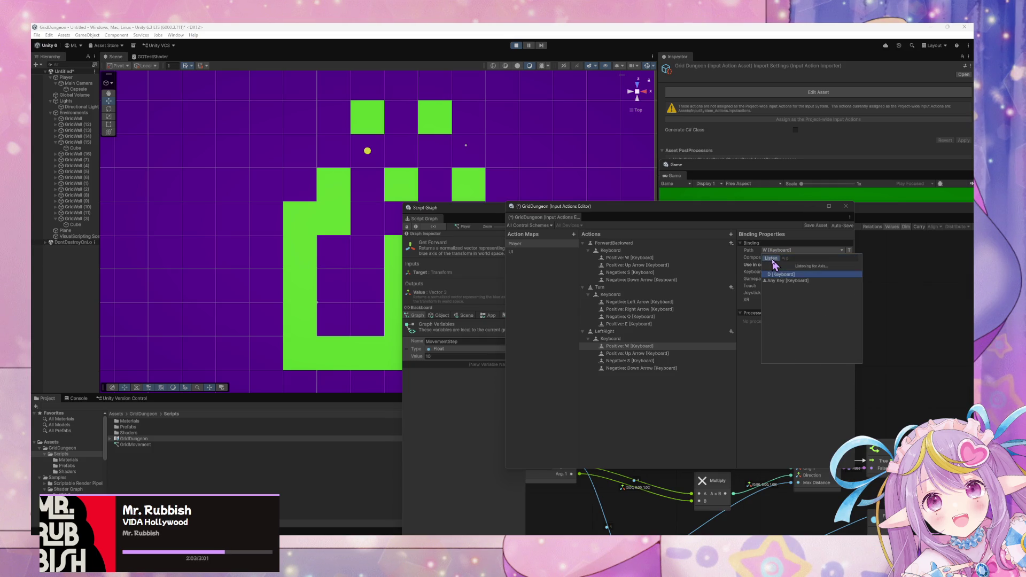
left_click(784, 274)
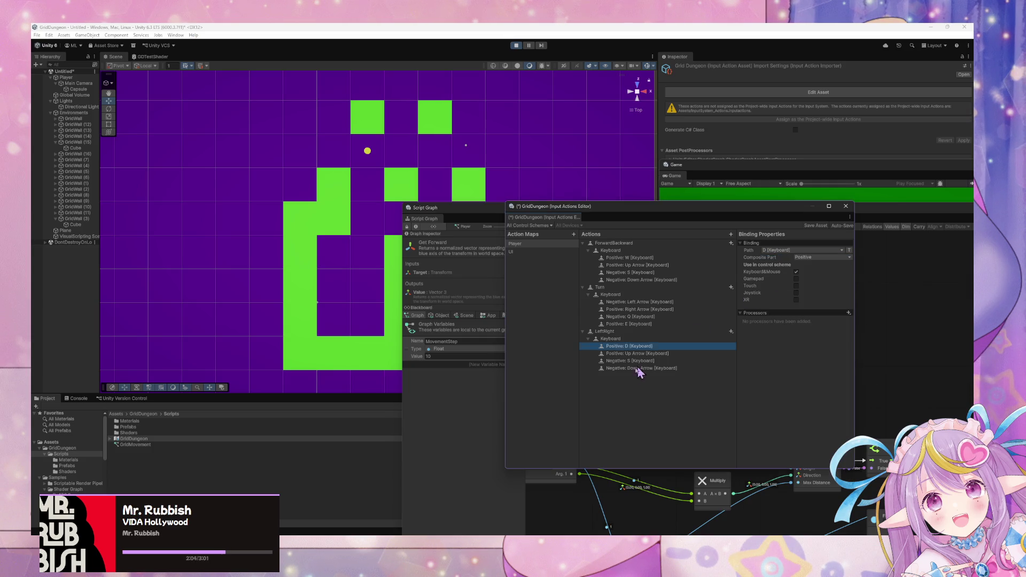
Rebind the second positive binding from Up Arrow to Right Arrow.
left_click(662, 352)
left_click(800, 251)
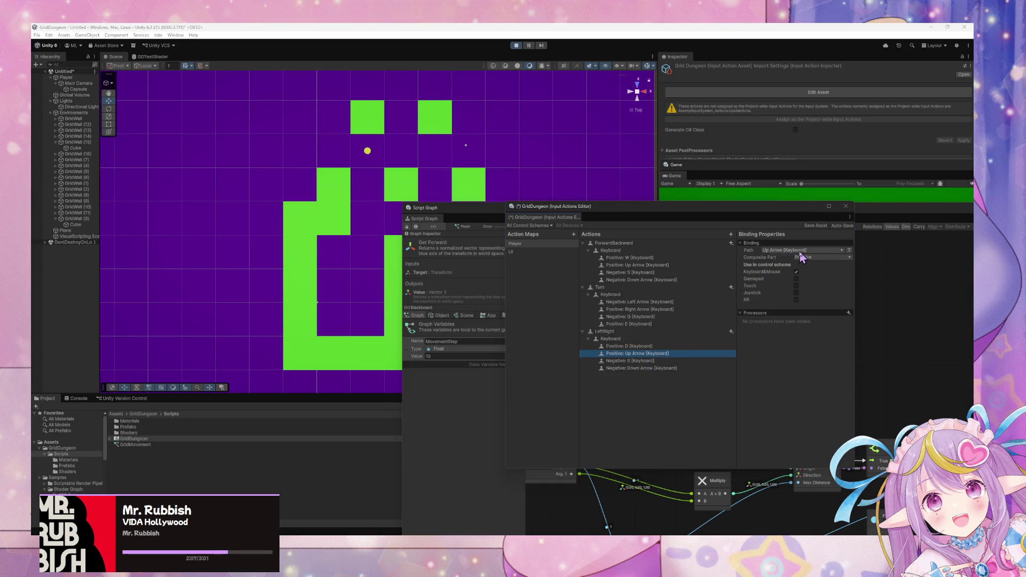
left_click(771, 259)
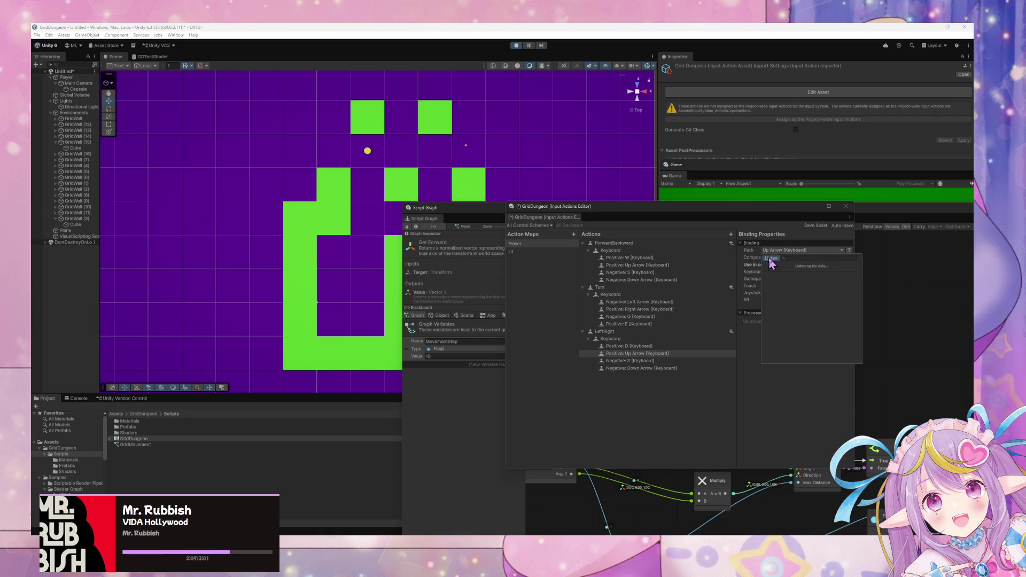
key("Right")
left_click(776, 275)
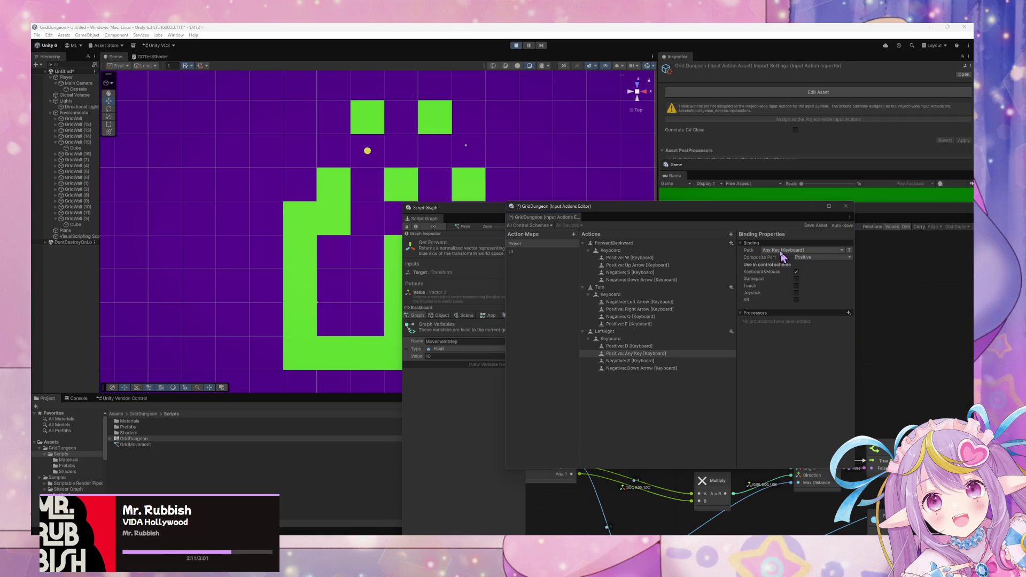
left_click(786, 251)
left_click(771, 259)
key("Right")
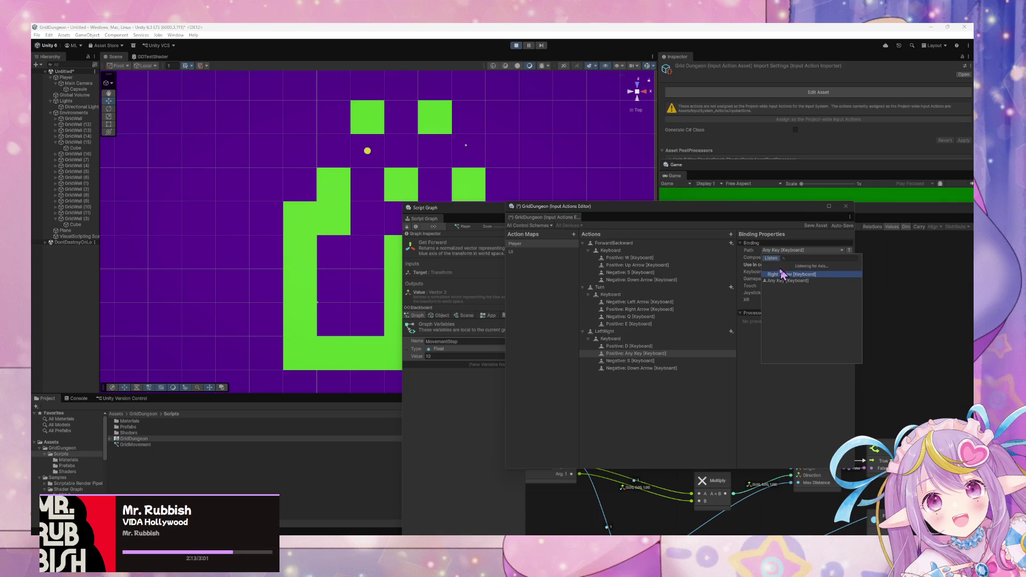
left_click(783, 274)
Rebind the first negative binding from S to A.
key("Down")
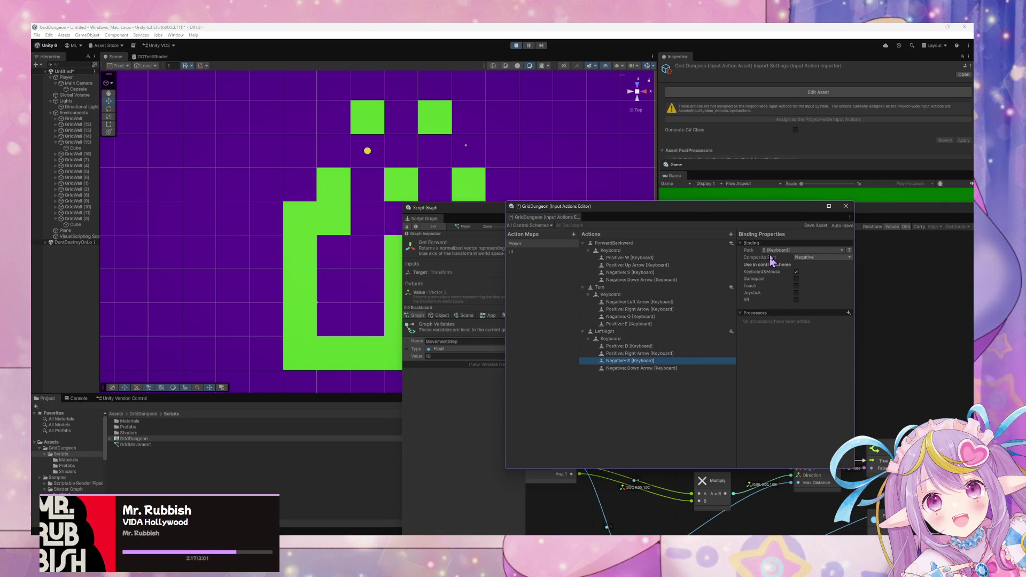
left_click(784, 250)
left_click(772, 259)
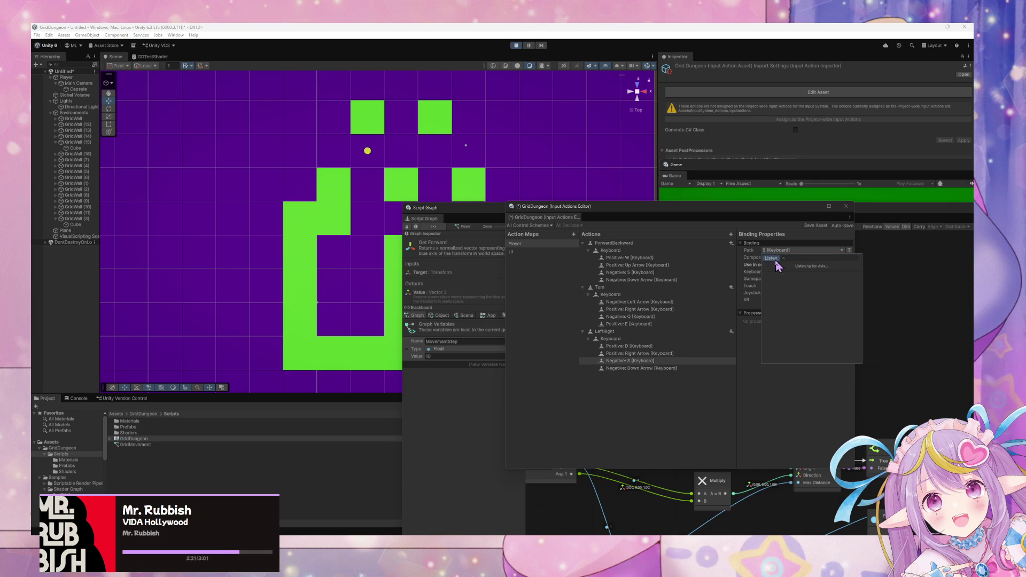
key("a")
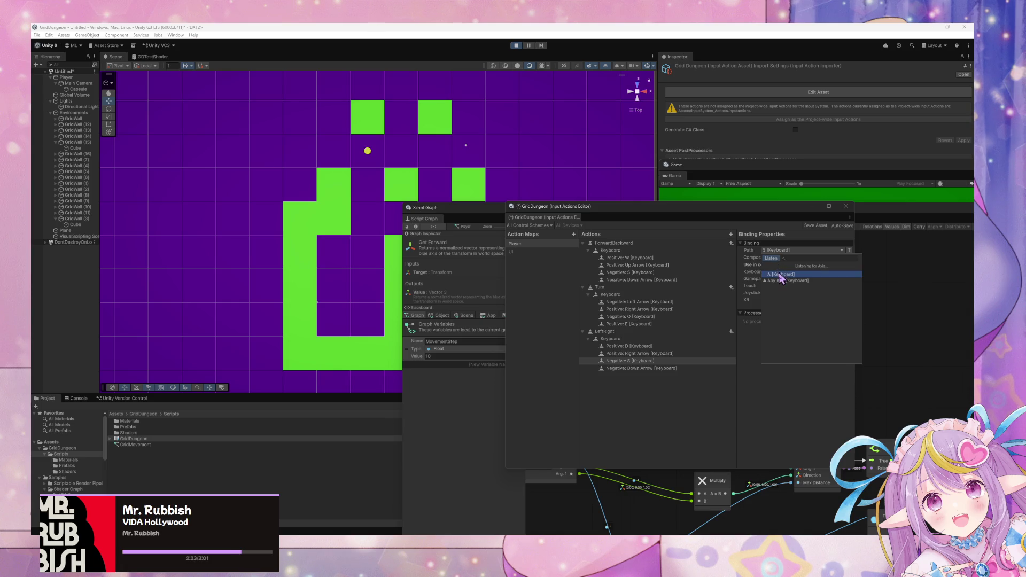
left_click(781, 274)
Rebind the second negative binding from Down Arrow to Left Arrow.
left_click(658, 370)
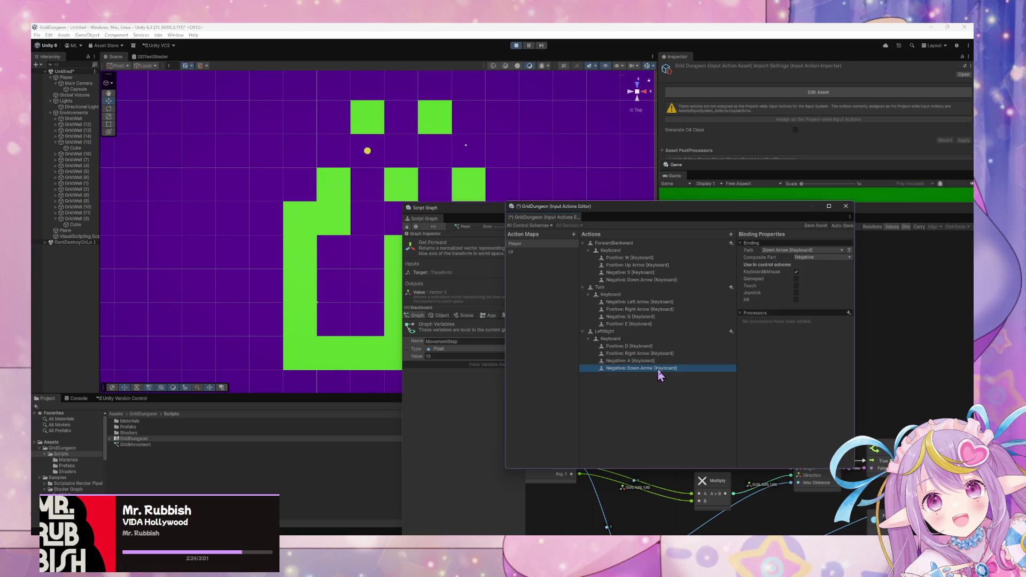
left_click(778, 250)
left_click(766, 259)
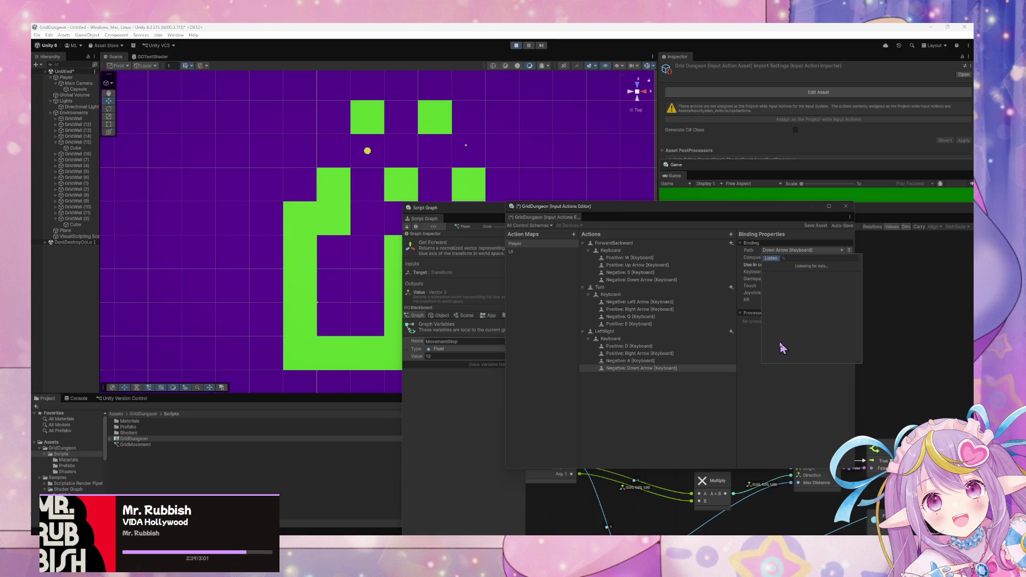
left_click(764, 327)
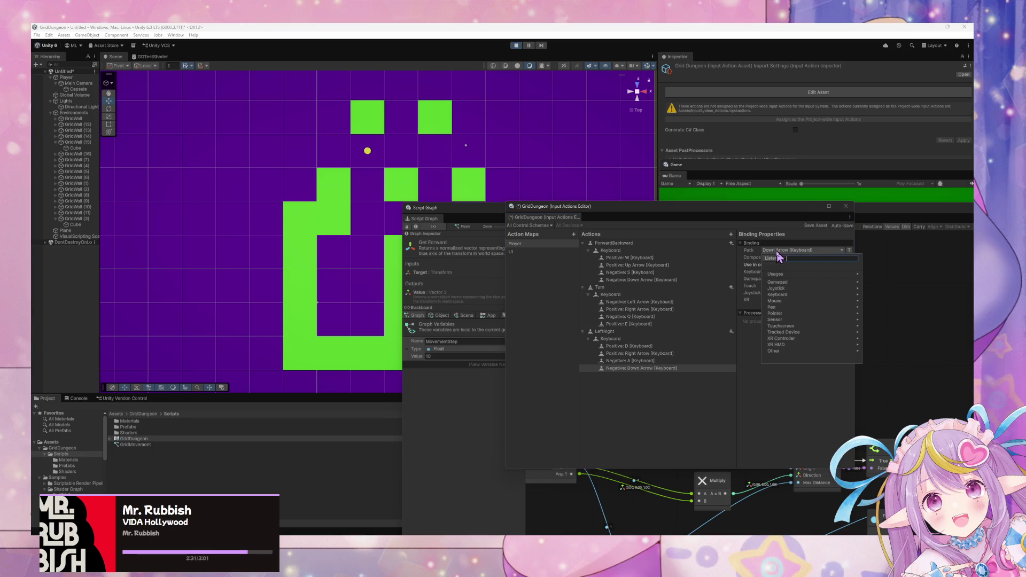
left_click(775, 259)
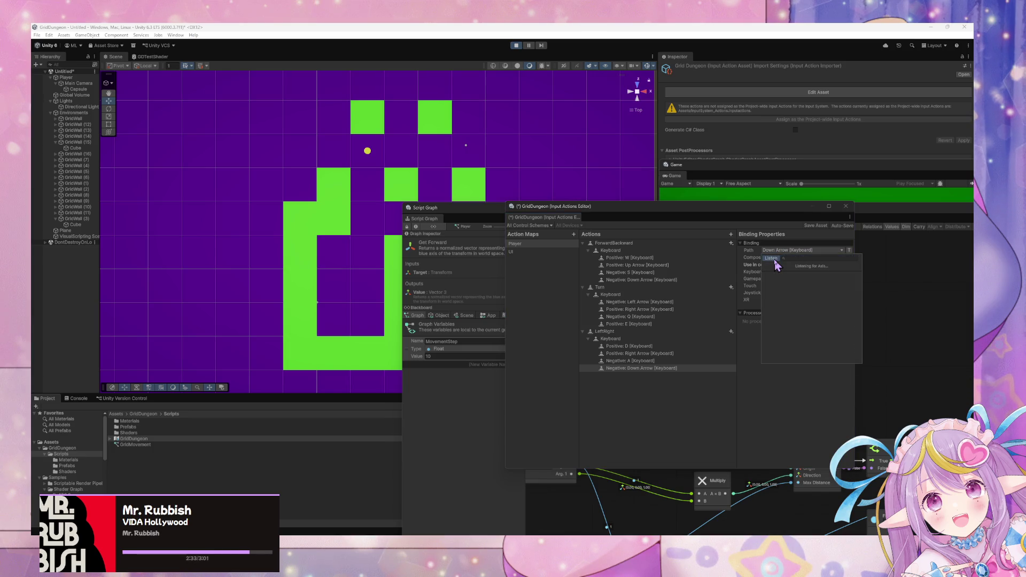
key("Left")
left_click(780, 274)
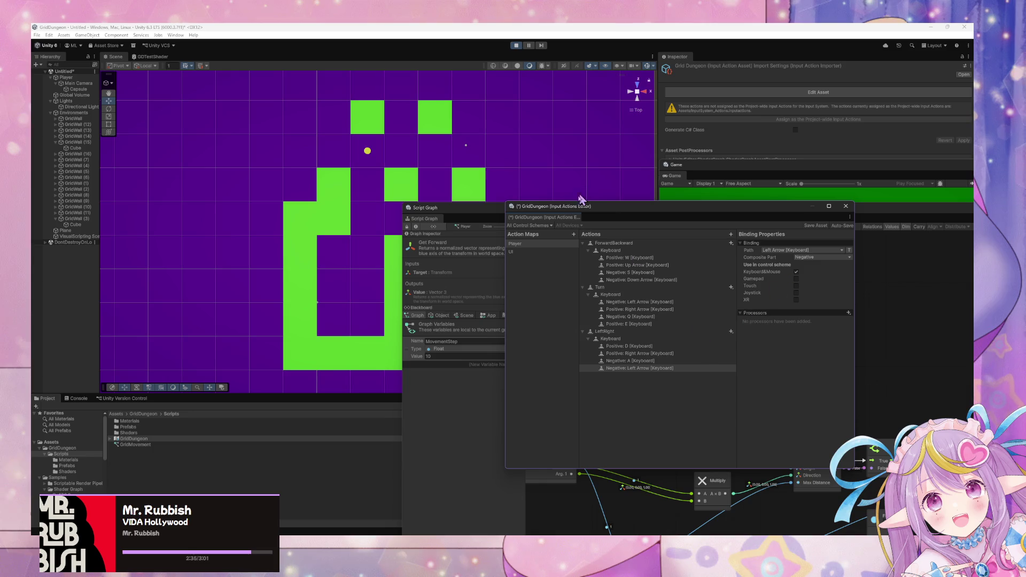
Move the Input Actions Editor aside and enlarge the Script Graph to show the event nodes.
left_click_drag(586, 212, 280, 382)
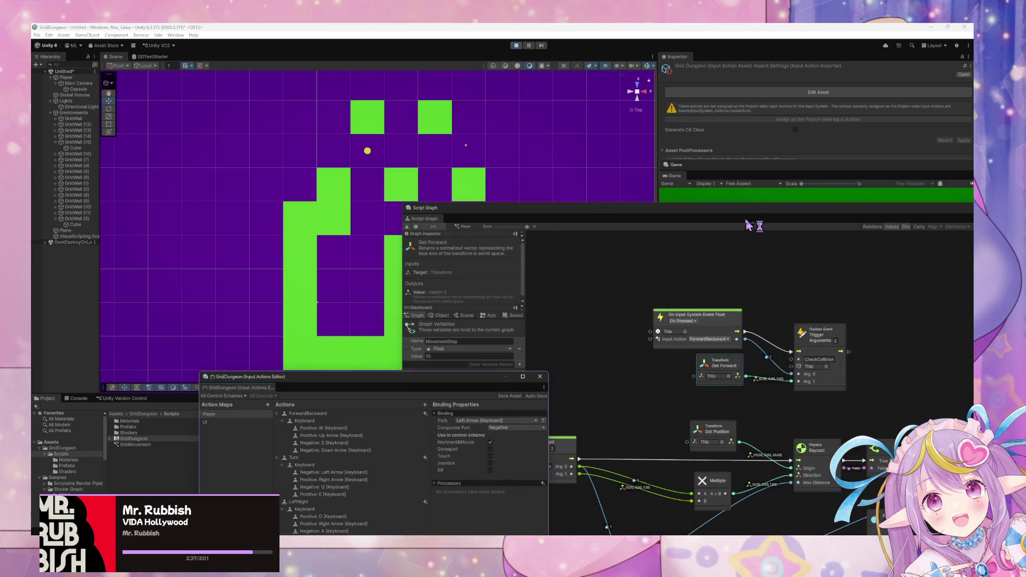
mouse_move(687, 203)
left_mouse_down()
mouse_move(647, 176)
mouse_move(732, 128)
mouse_move(671, 149)
left_mouse_up()
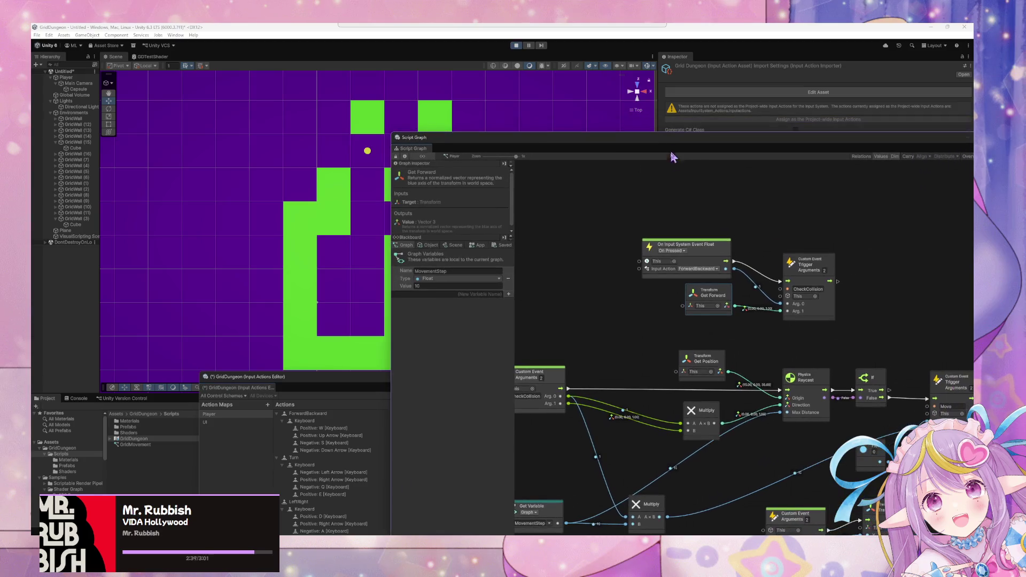
scroll(721, 229, "up", 4)
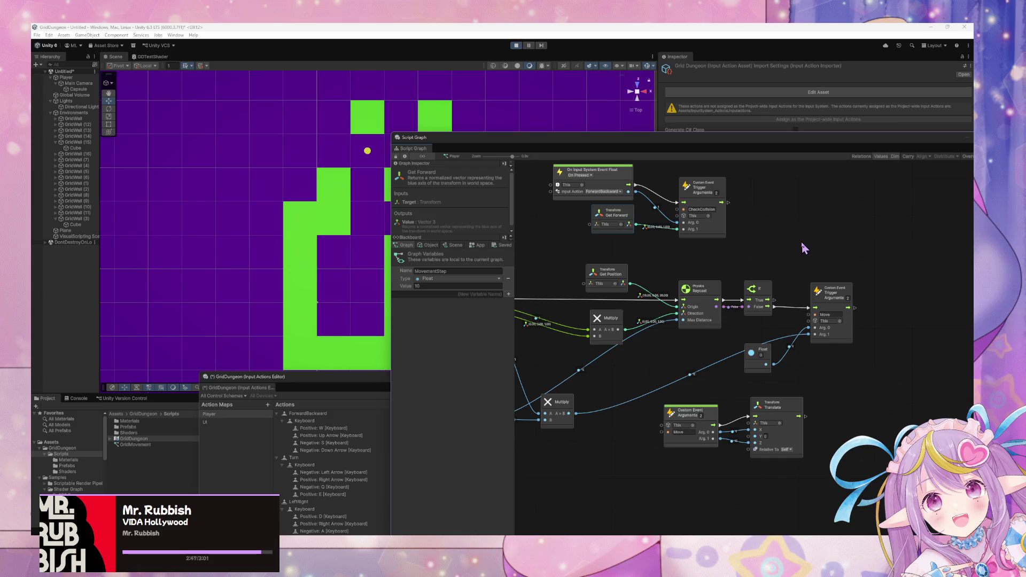
left_click_drag(654, 210, 709, 219)
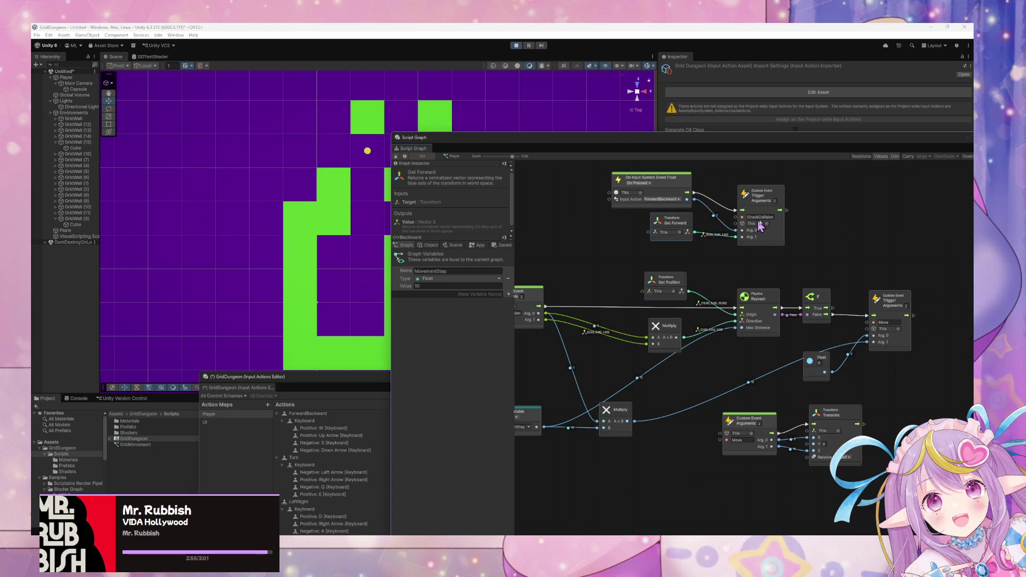
left_click_drag(844, 383, 814, 370)
Duplicate the On Input event, Get Forward and Trigger nodes, placing the copies above the originals.
left_click(716, 418)
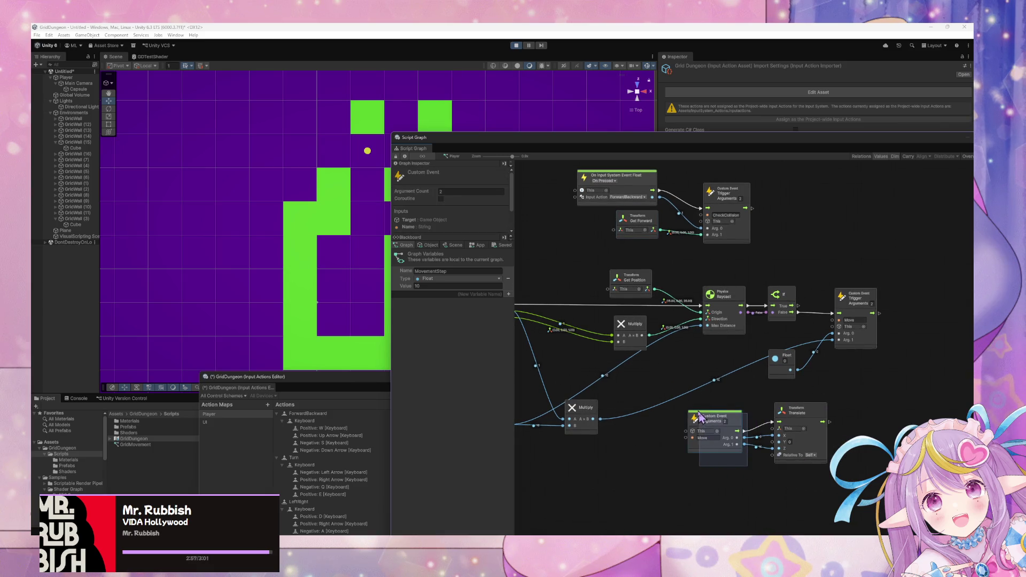
mouse_move(726, 285)
left_mouse_down()
mouse_move(763, 368)
mouse_move(584, 258)
left_mouse_up()
key("ctrl+d")
mouse_move(722, 336)
left_mouse_down()
mouse_move(650, 192)
mouse_move(662, 226)
left_mouse_up()
left_click(663, 229)
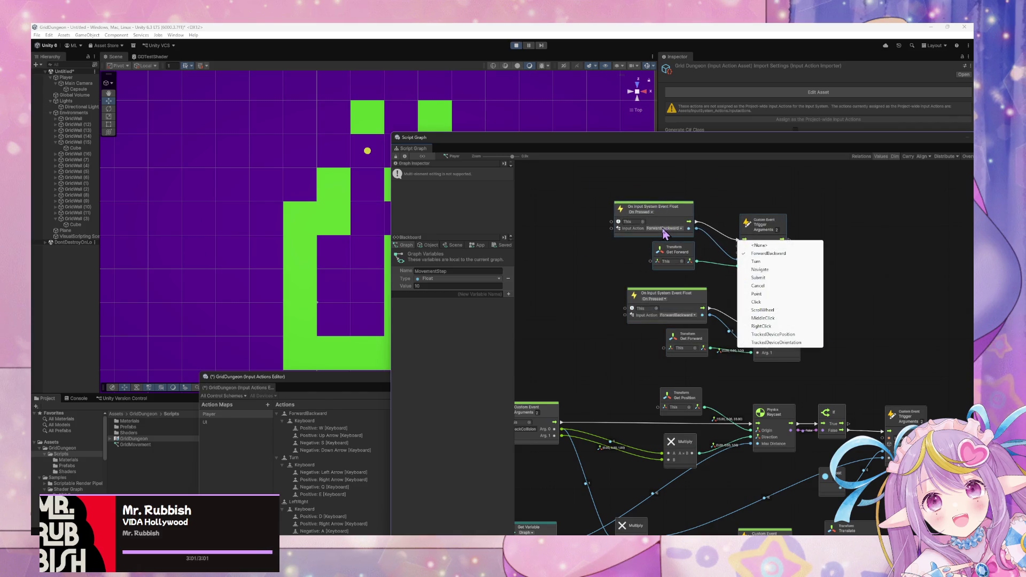
Open the GridDungeon input actions asset and save the binding changes.
left_click(870, 286)
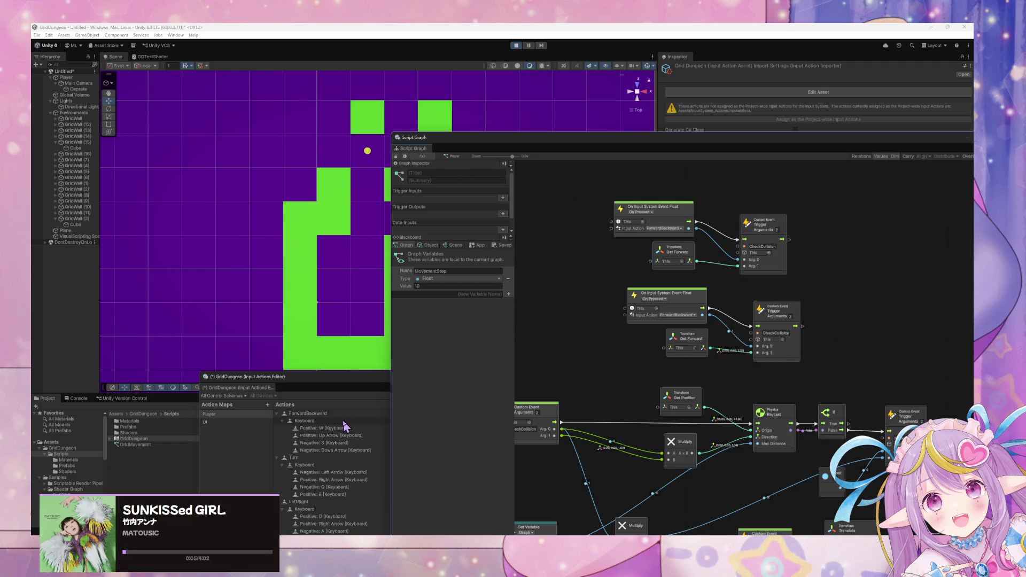
mouse_move(643, 143)
left_mouse_down()
mouse_move(748, 160)
mouse_move(680, 222)
mouse_move(649, 187)
left_mouse_up()
double_click(137, 439)
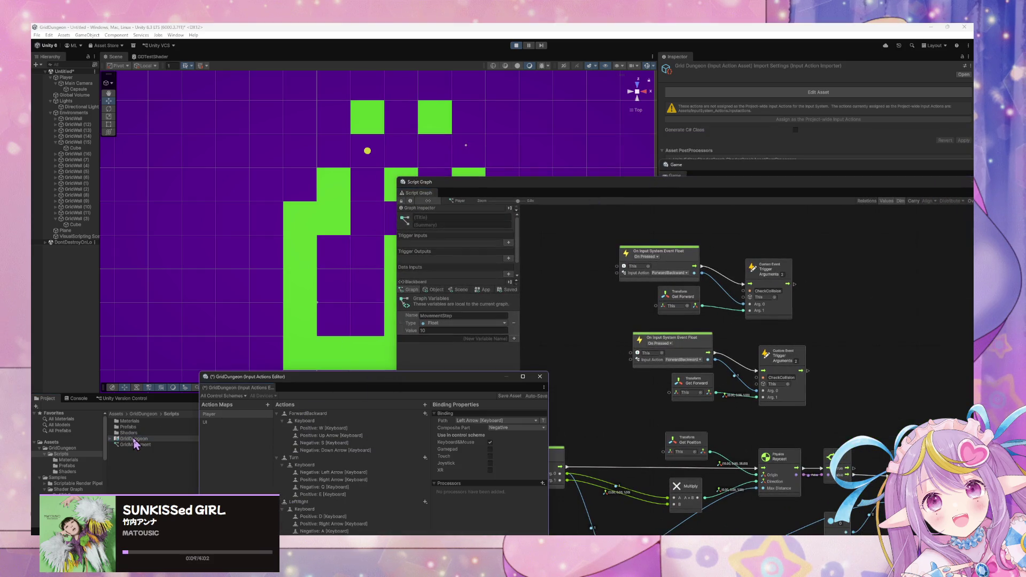
left_click(514, 396)
Switch the copied event to the LeftRight action and select its Get Forward node.
left_click(671, 274)
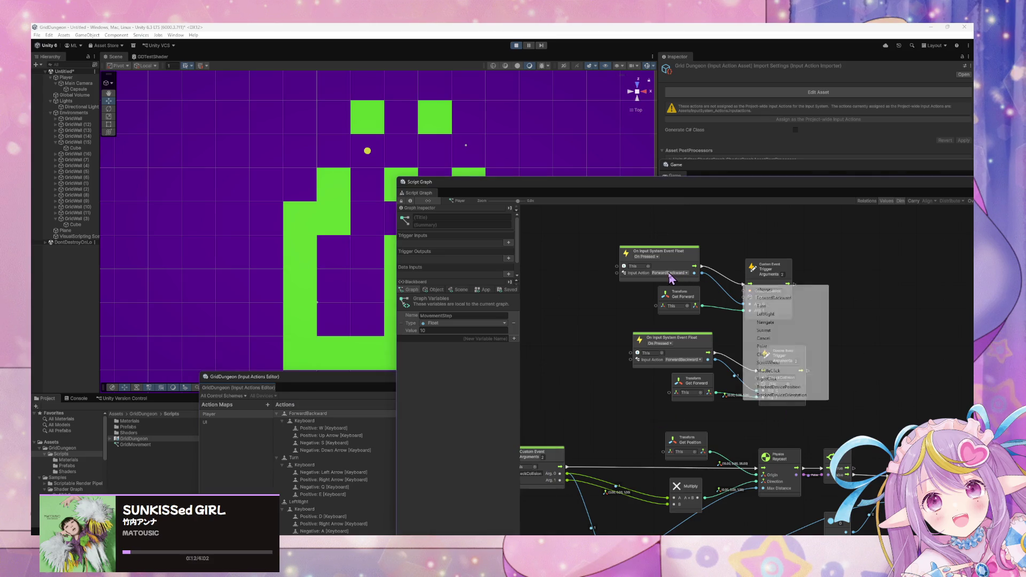
left_click(766, 315)
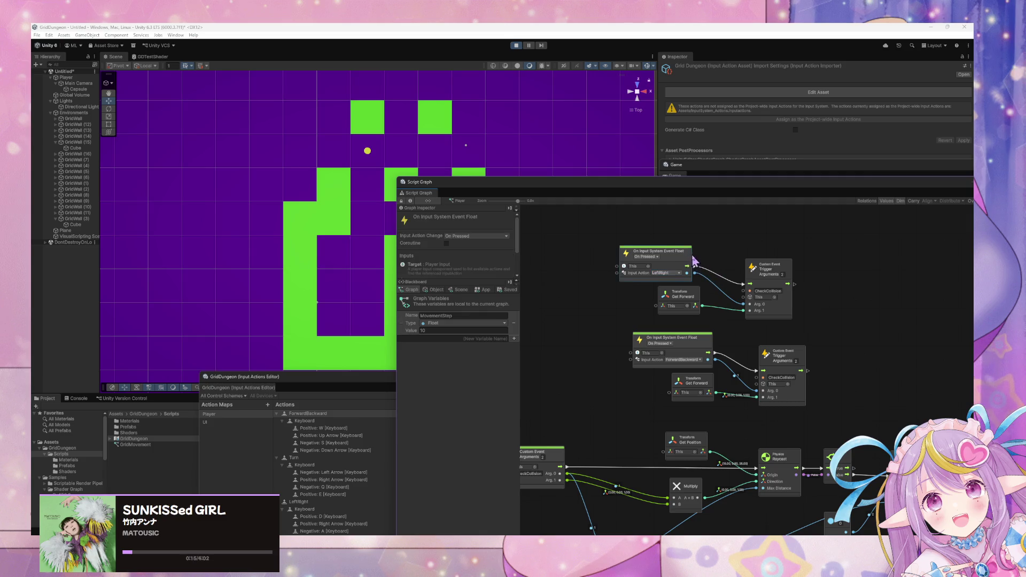
left_click_drag(690, 262, 697, 262)
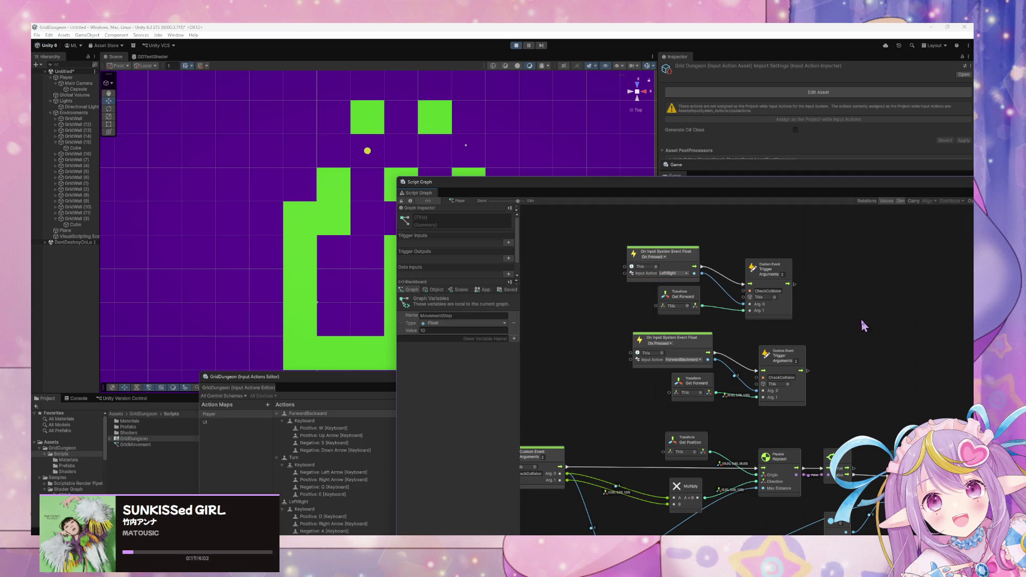
left_click(685, 299)
Replace the Get Forward node with a Transform Get Right node wired into the trigger's Arg.0.
key("Delete")
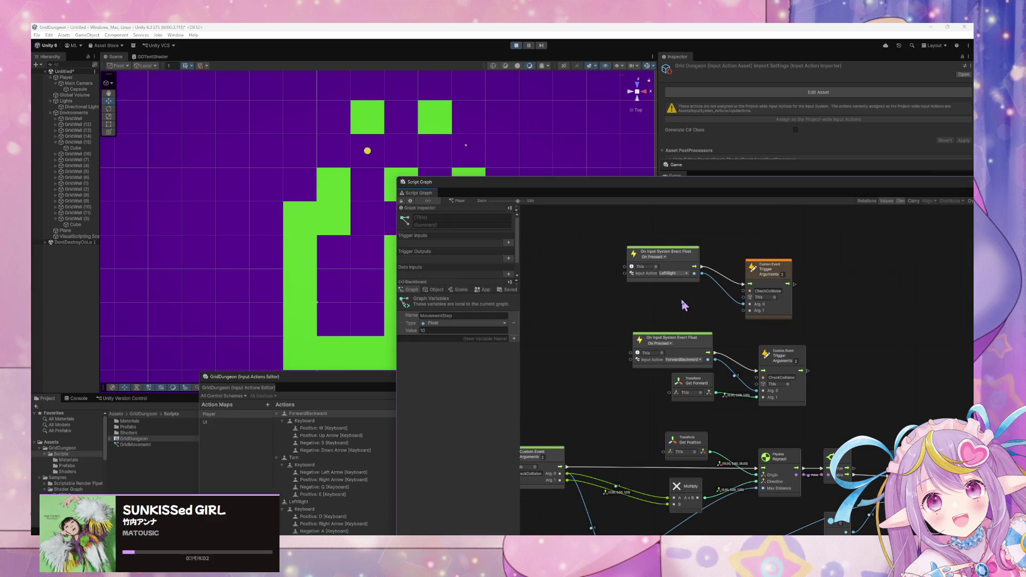
right_click(684, 299)
left_click(706, 308)
type("get right")
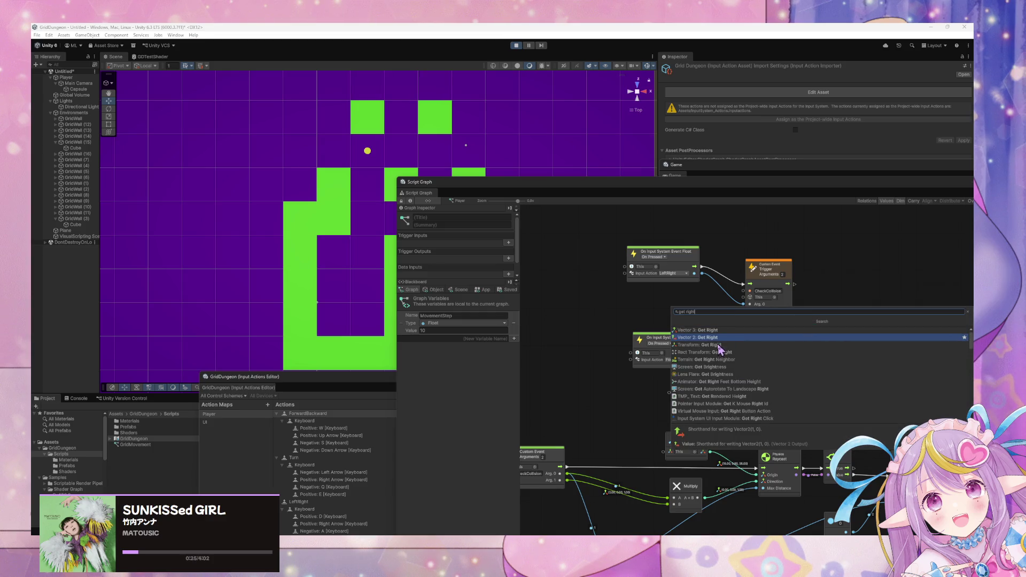
left_click(725, 345)
mouse_move(713, 308)
left_mouse_down()
mouse_move(695, 300)
mouse_move(740, 313)
mouse_move(743, 304)
left_mouse_up()
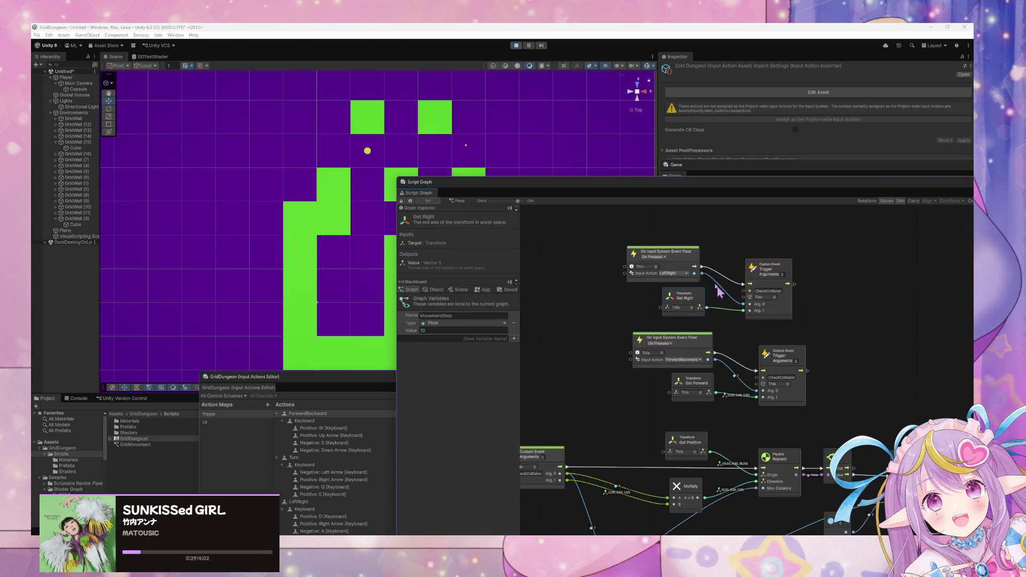
left_click(698, 262)
left_click_drag(698, 261, 686, 261)
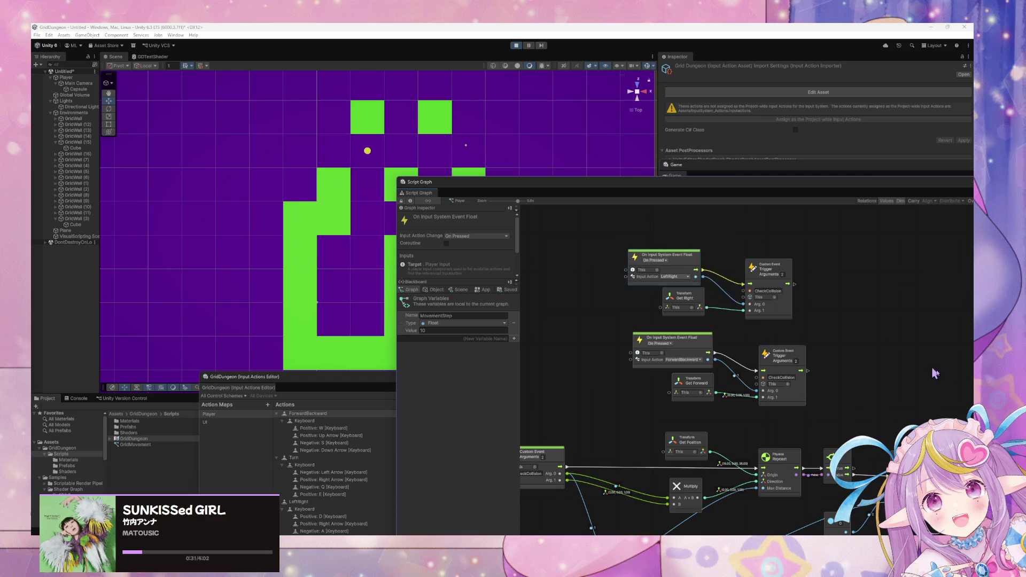
Move the Script Graph window up-left and nudge the Trigger and Move Custom Event nodes into place.
left_click_drag(812, 188, 644, 133)
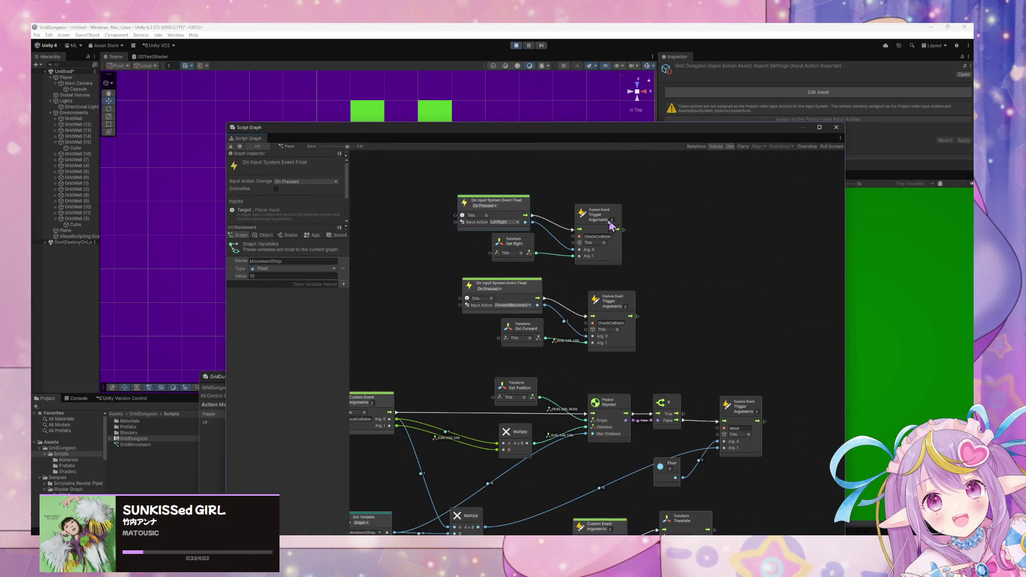
left_click_drag(611, 221, 622, 219)
scroll(710, 280, "down", 5)
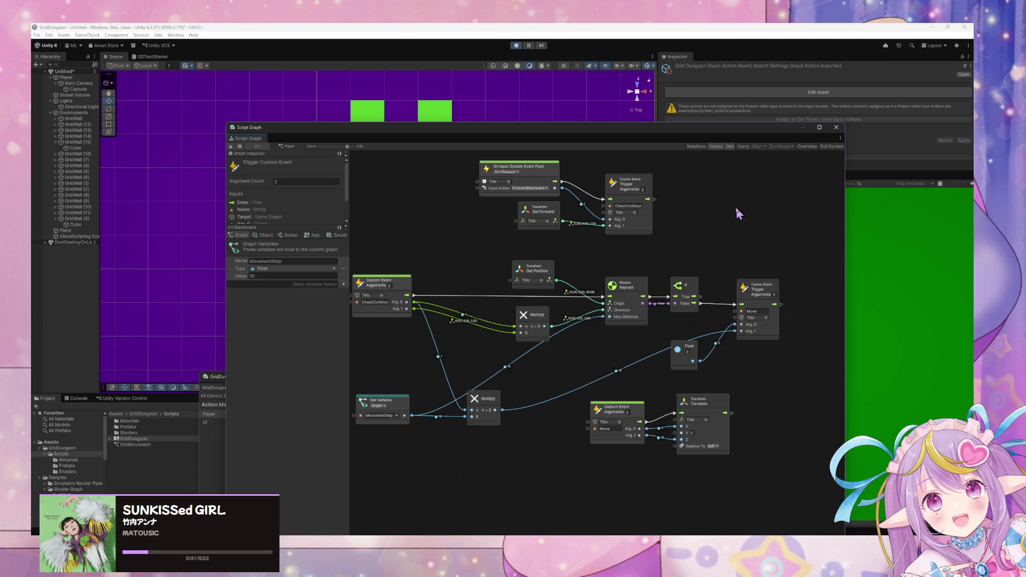
left_click_drag(630, 185, 627, 173)
left_click(744, 383)
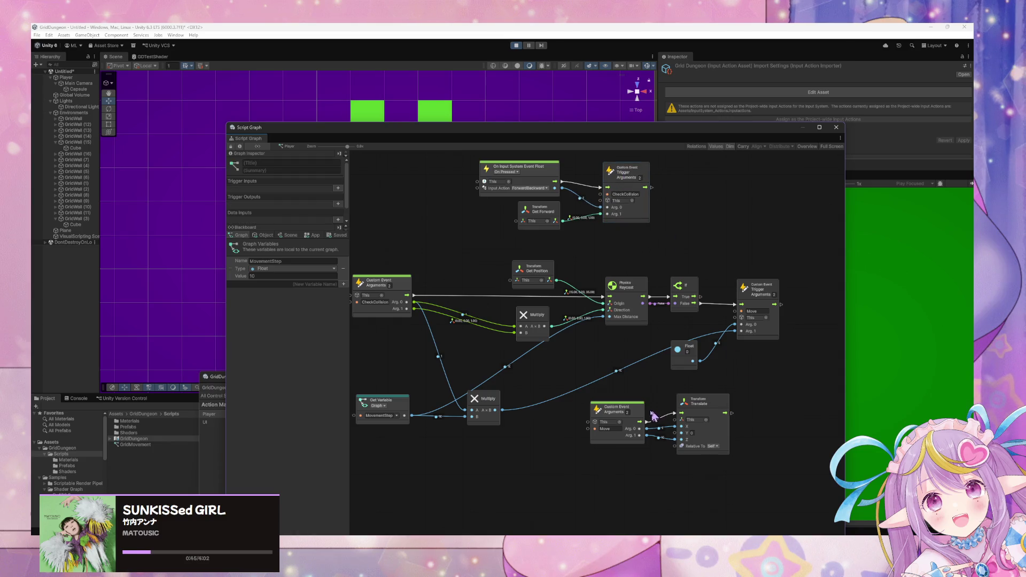
left_click_drag(640, 415, 629, 421)
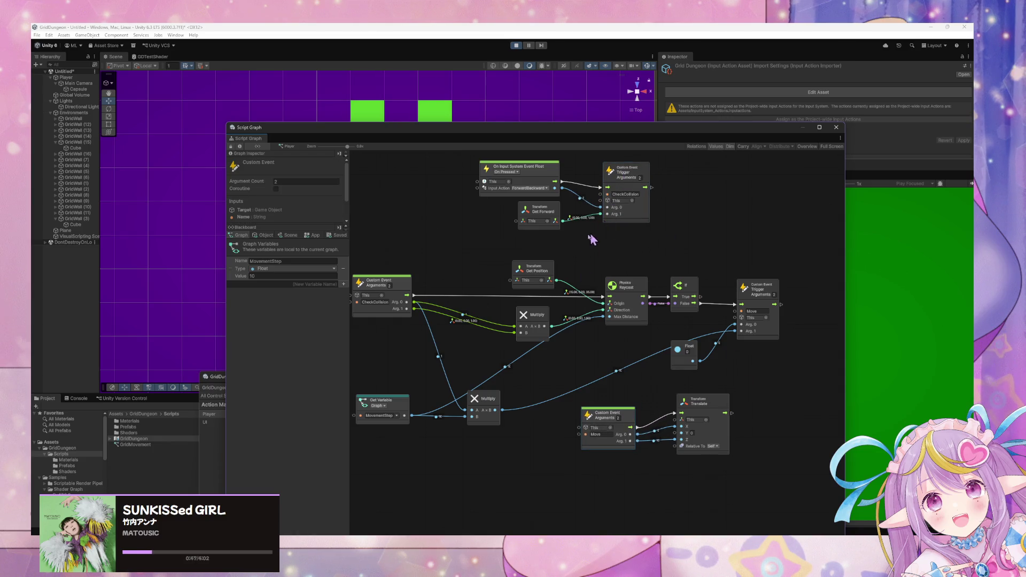
Review the LeftRight event branch and shift the Script Graph window further left.
mouse_move(591, 235)
left_mouse_down()
mouse_move(748, 347)
mouse_move(627, 458)
left_mouse_up()
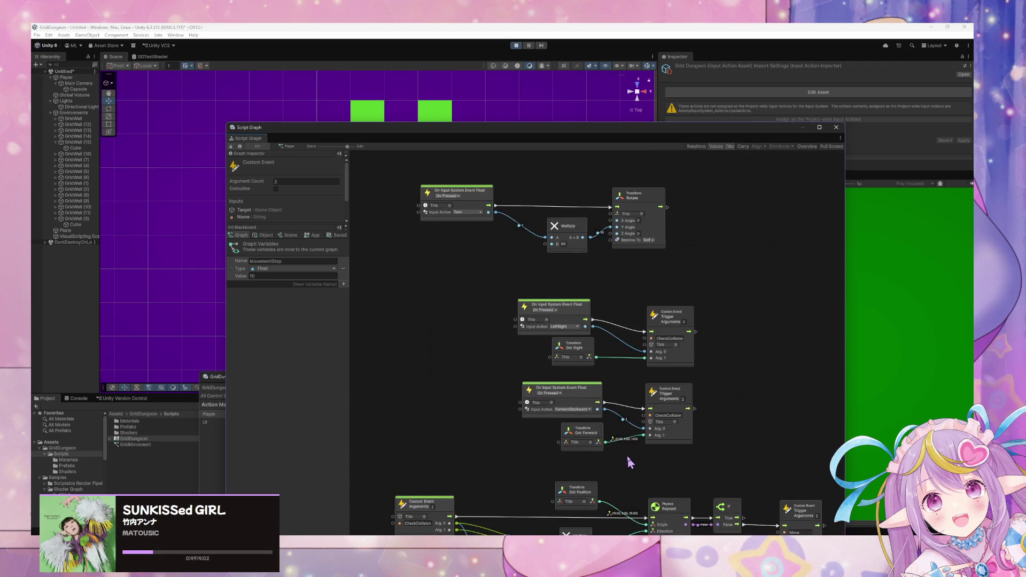
left_click(588, 306)
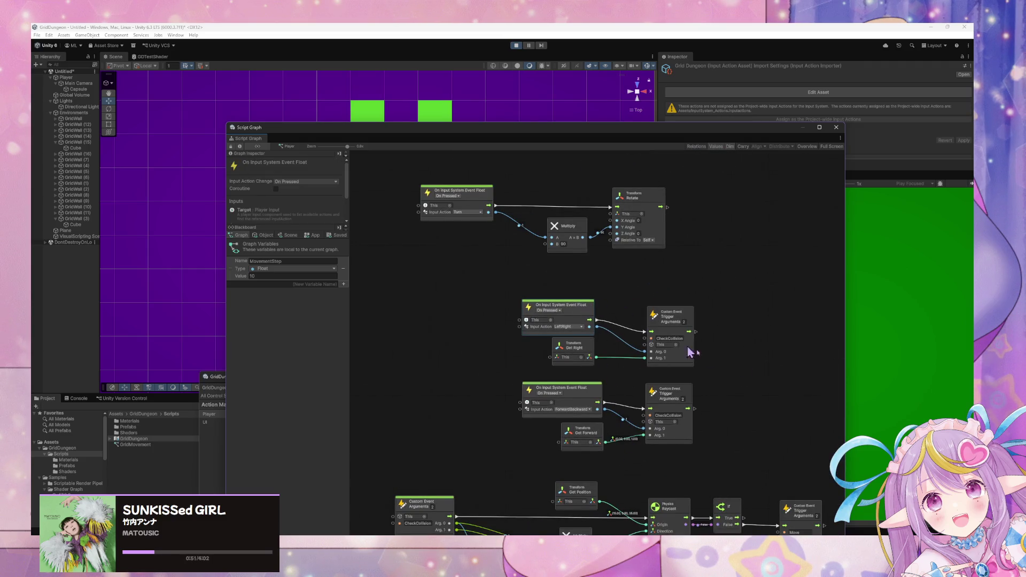
scroll(745, 275, "down", 5)
scroll(743, 427, "down", 8)
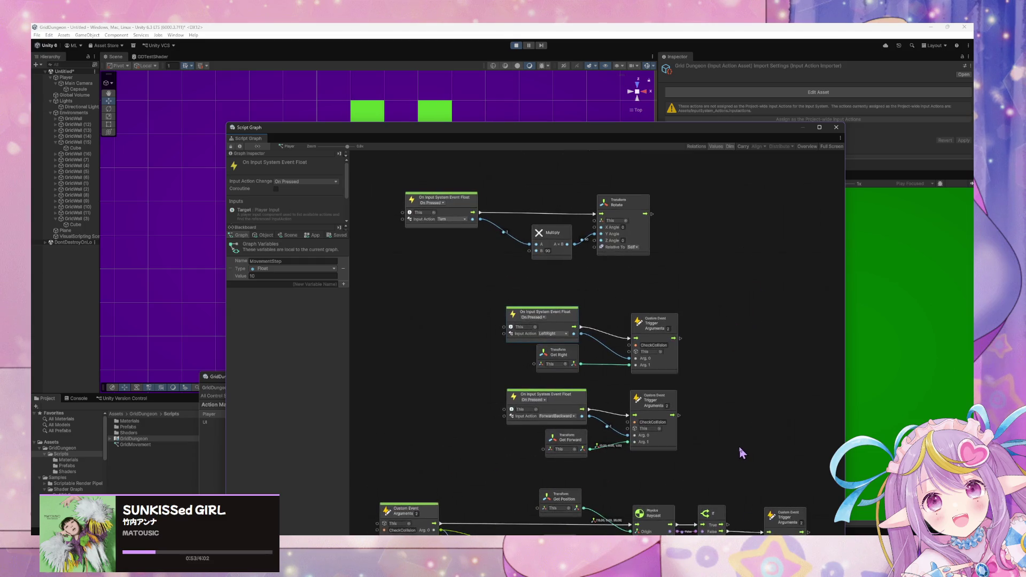
scroll(738, 445, "up", 8)
scroll(721, 315, "down", 3)
scroll(738, 302, "left", 2)
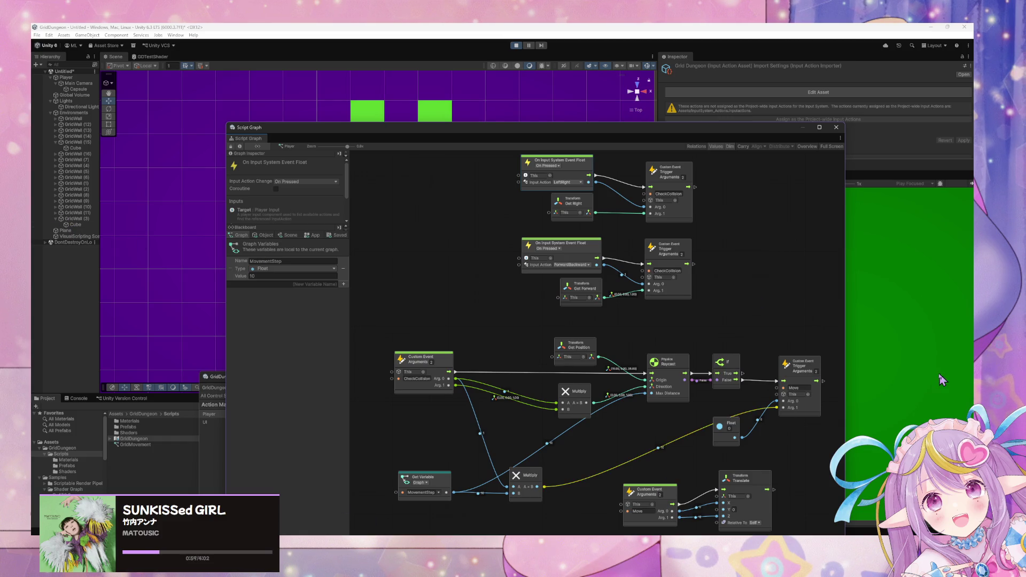
scroll(593, 374, "right", 2)
scroll(594, 374, "down", 1)
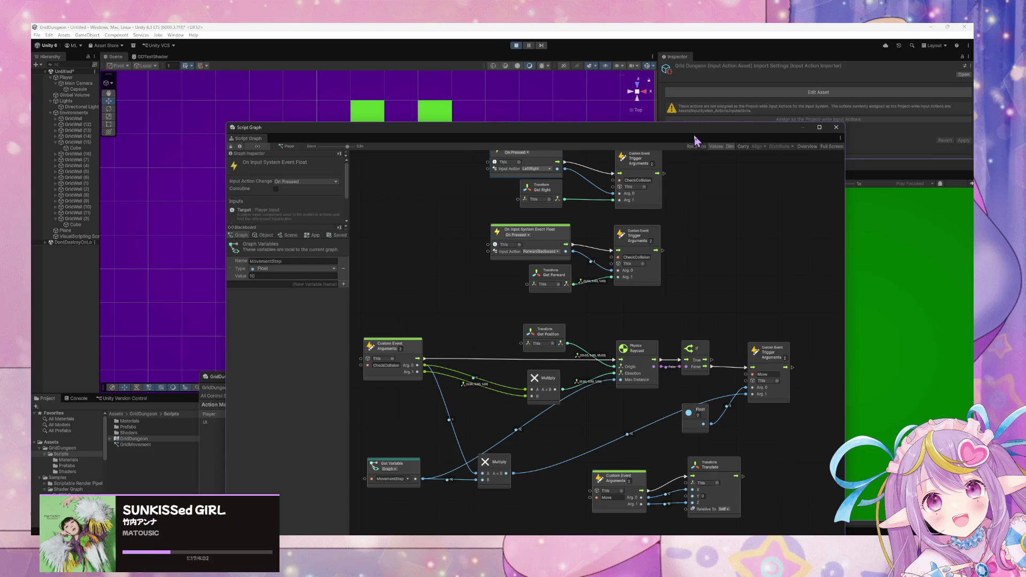
mouse_move(694, 138)
left_mouse_down()
mouse_move(504, 113)
mouse_move(618, 133)
mouse_move(538, 122)
mouse_move(624, 147)
left_mouse_up()
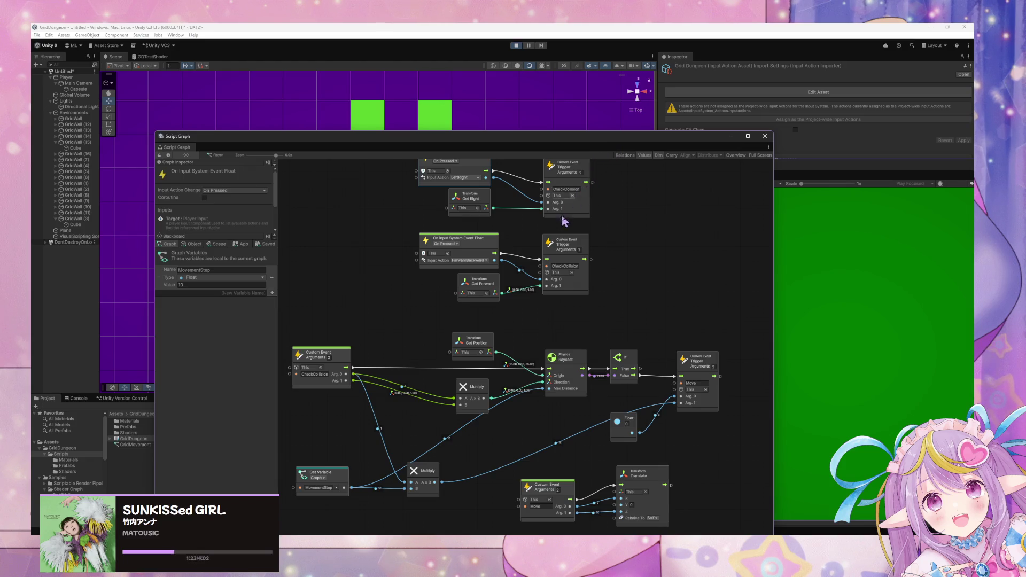
Add a Mathf Lerp node found by searching 'lerp' and place it above the If node.
left_click_drag(631, 252, 638, 281)
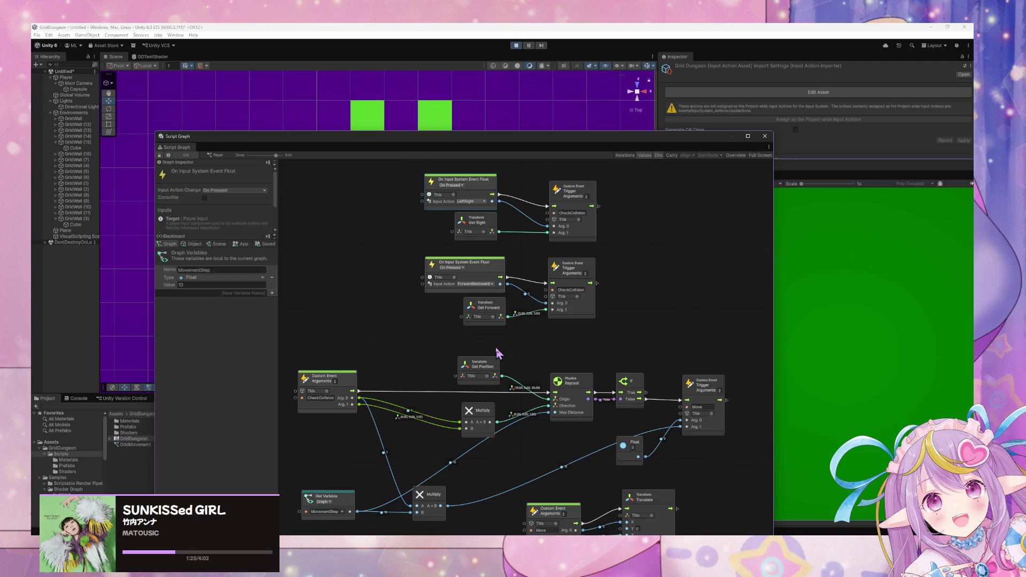
left_click_drag(669, 338, 652, 263)
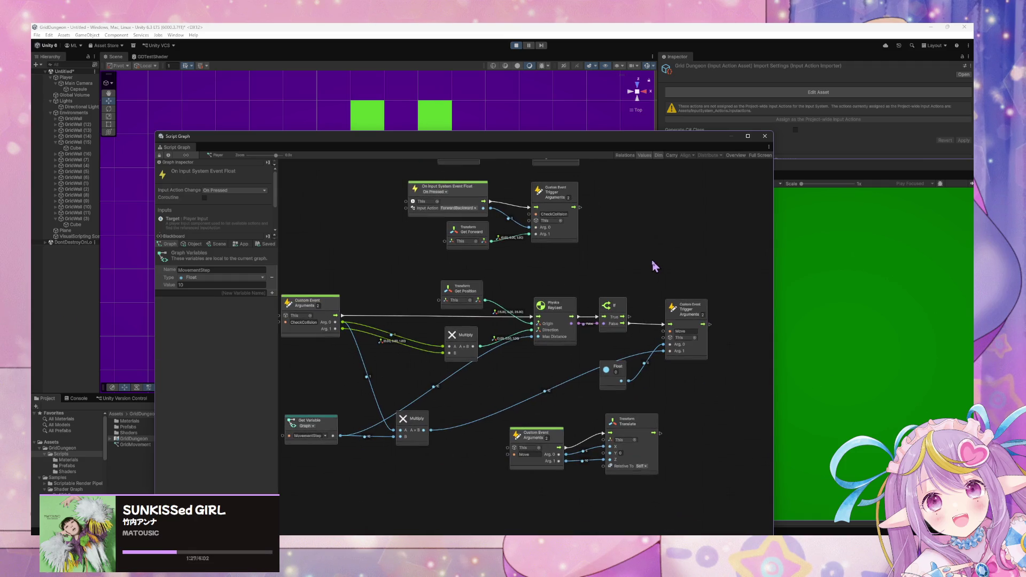
right_click(646, 275)
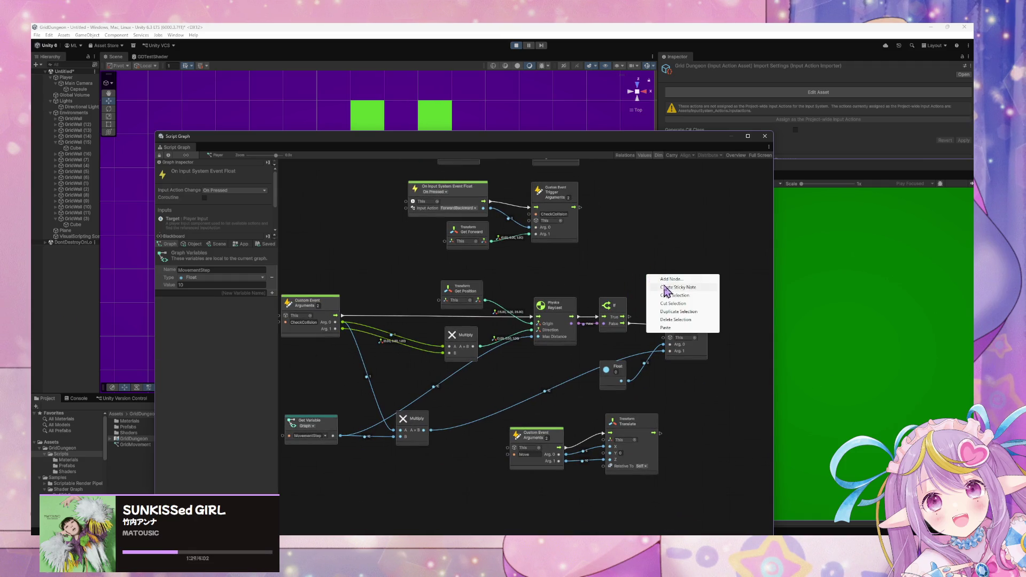
left_click(666, 280)
type("lerp")
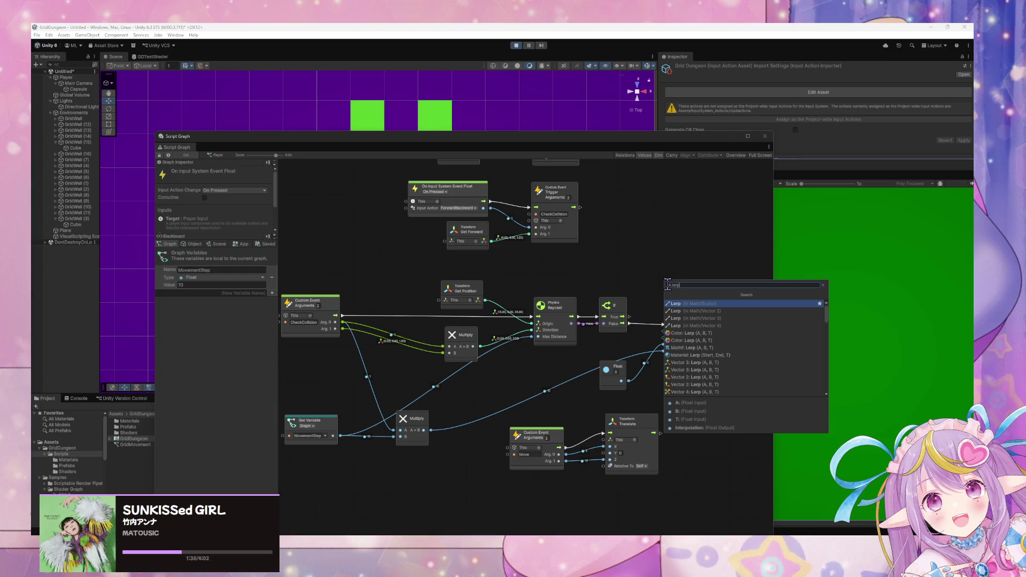
key("Return")
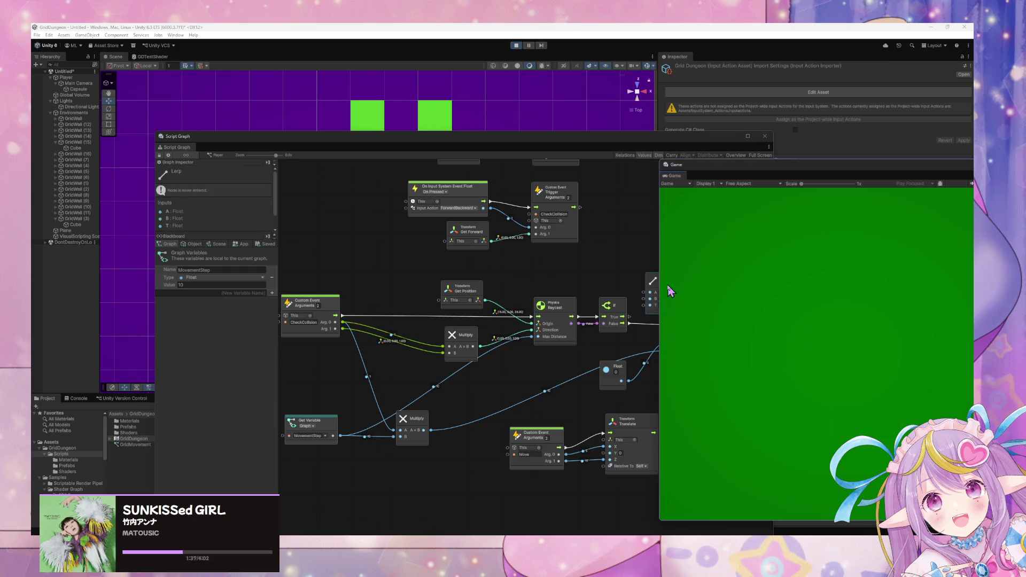
mouse_move(671, 252)
left_mouse_down()
mouse_move(613, 250)
mouse_move(585, 266)
mouse_move(593, 271)
left_mouse_up()
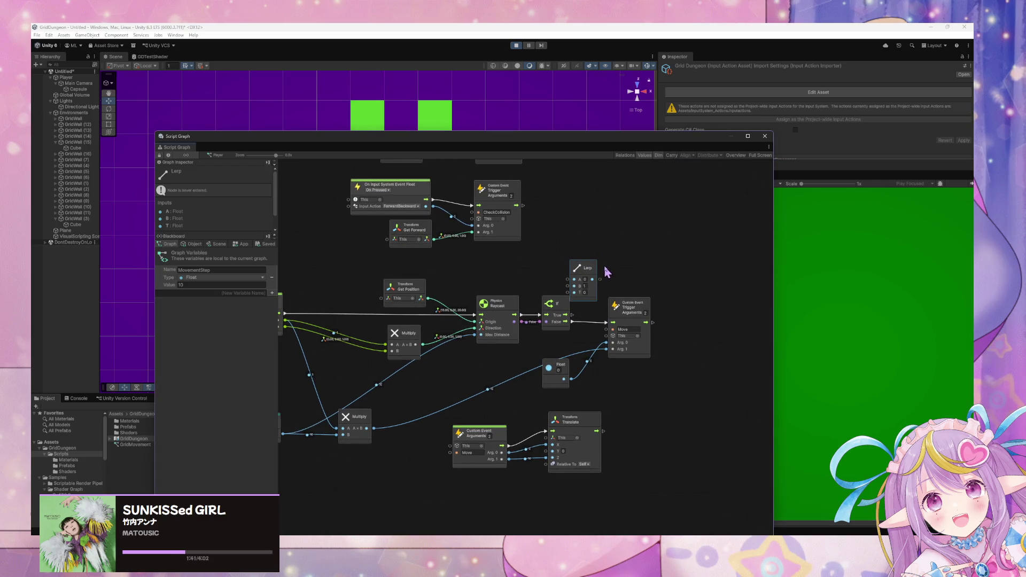
Delete the Lerp node.
key("Delete")
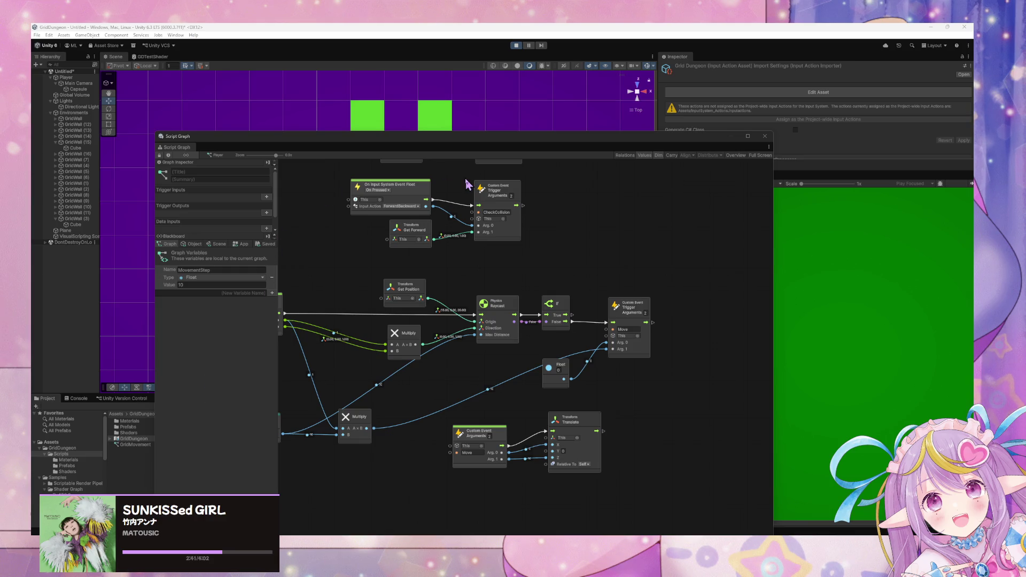
Shift the Script Graph window right and down, then re-center the graph nodes in view.
left_click(486, 185)
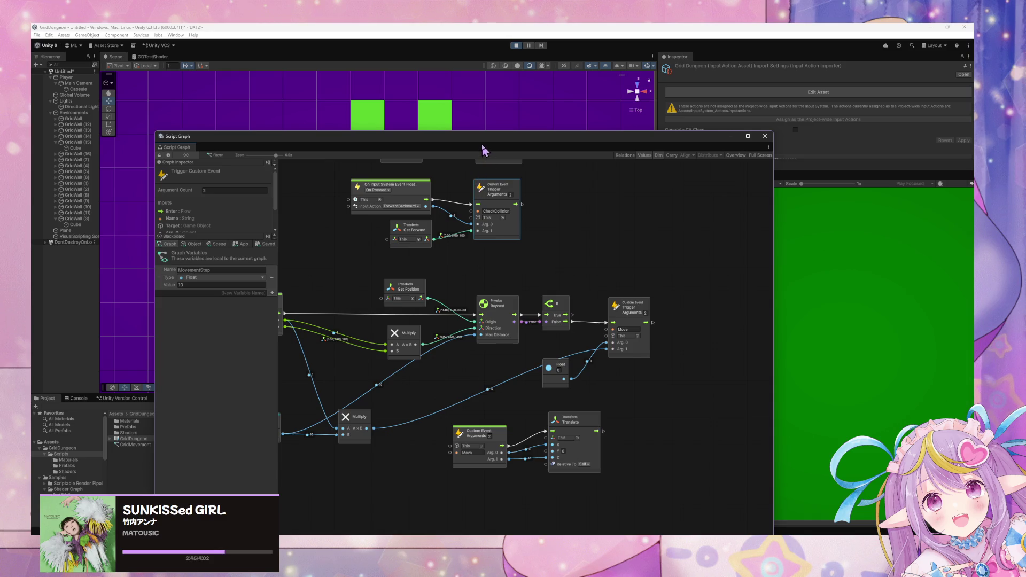
mouse_move(483, 147)
left_mouse_down()
mouse_move(808, 229)
mouse_move(538, 196)
mouse_move(502, 225)
mouse_move(624, 169)
left_mouse_up()
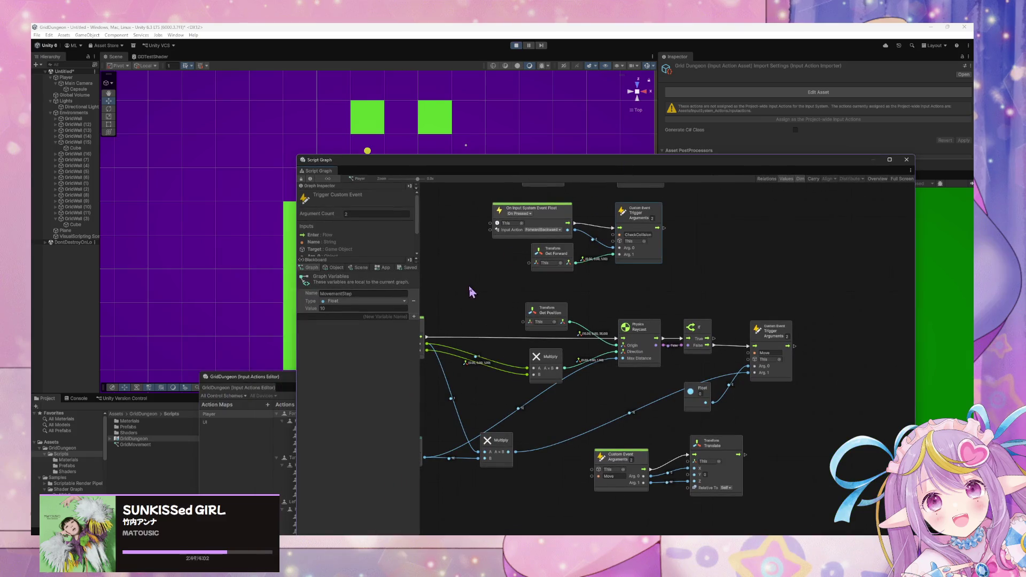
mouse_move(470, 286)
left_mouse_down()
mouse_move(550, 300)
mouse_move(537, 268)
mouse_move(546, 273)
left_mouse_up()
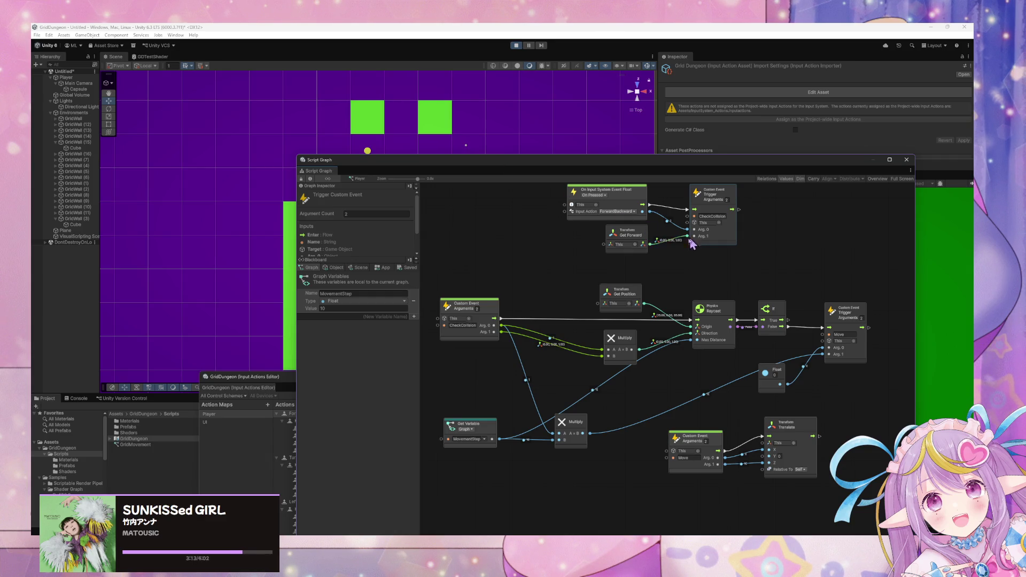
mouse_move(711, 309)
left_mouse_down()
mouse_move(517, 319)
mouse_move(704, 278)
left_mouse_up()
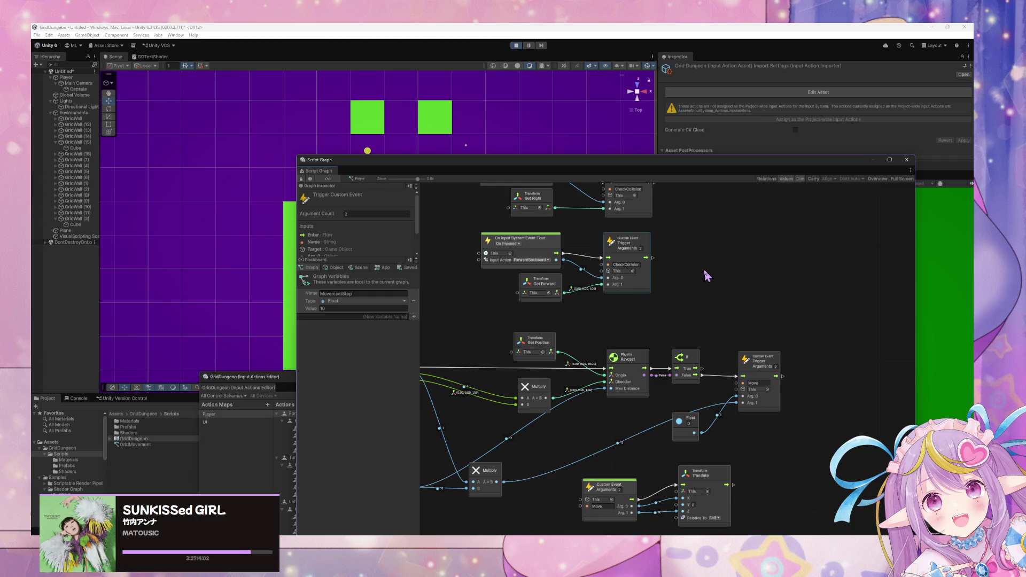
left_click_drag(708, 273, 723, 297)
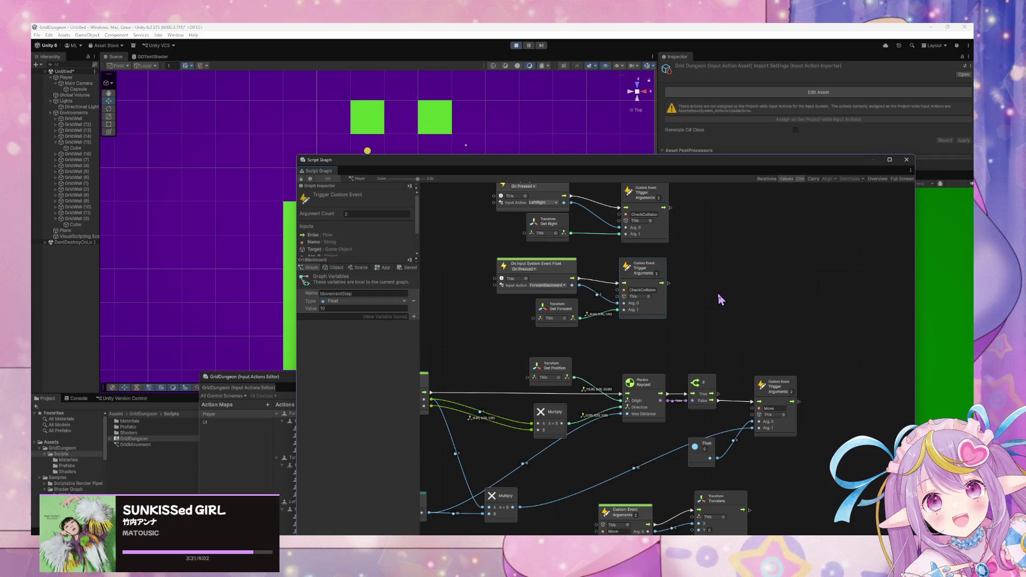
scroll(716, 284, "down", 5)
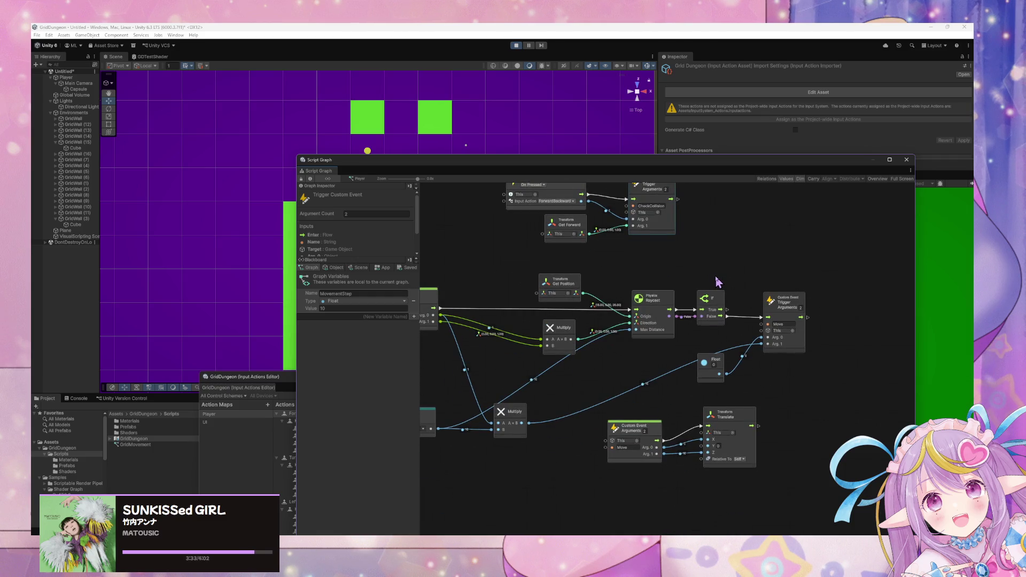